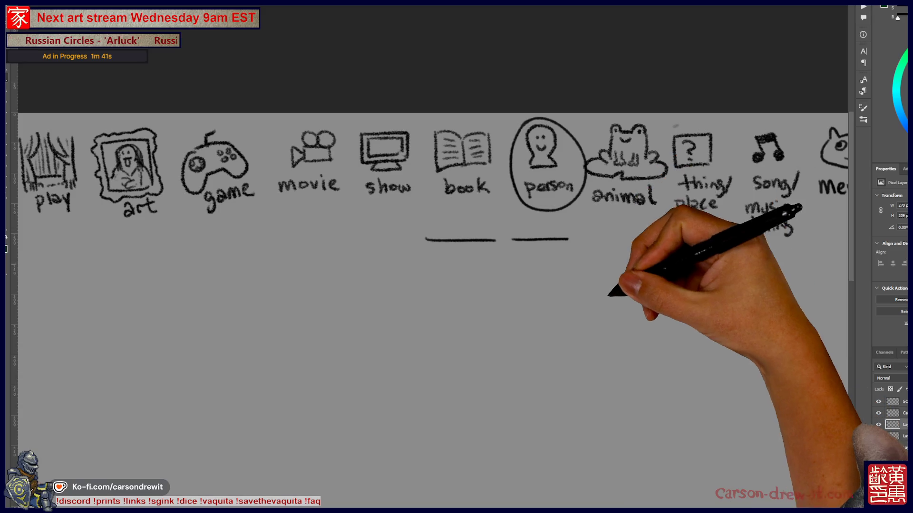
# Step: Zoom in and draw the first line of the panel frame below the icon row
pyautogui.scroll(3, 613, 290)
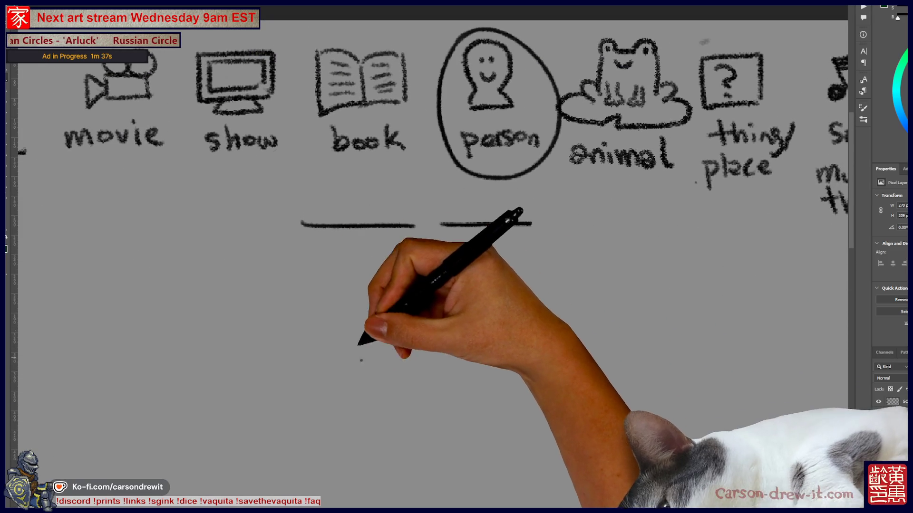
pyautogui.moveTo(374, 310)
pyautogui.mouseDown()
pyautogui.moveTo(362, 359)
pyautogui.moveTo(427, 332)
pyautogui.moveTo(393, 342)
pyautogui.moveTo(414, 343)
pyautogui.moveTo(409, 361)
pyautogui.mouseUp()
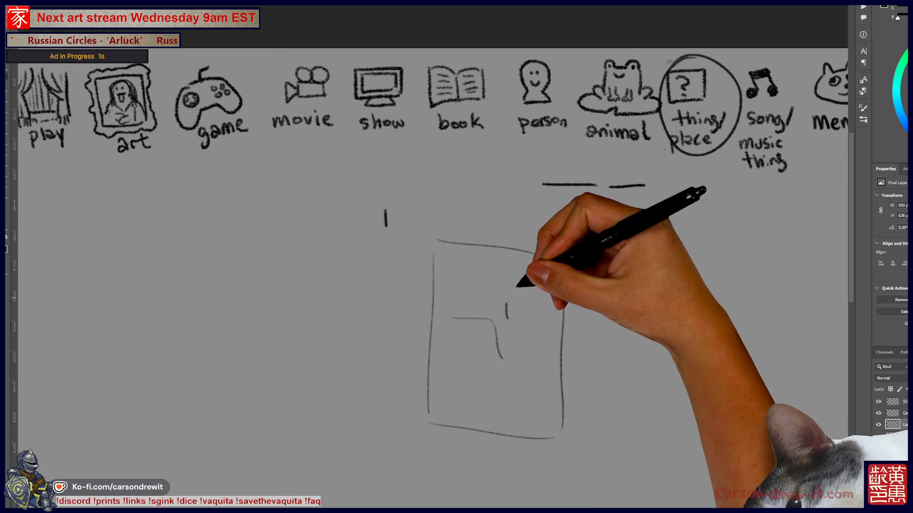
# Step: Draw the figure's two eyes, round head, mouth and body lines in panel 1
pyautogui.click(511, 304)
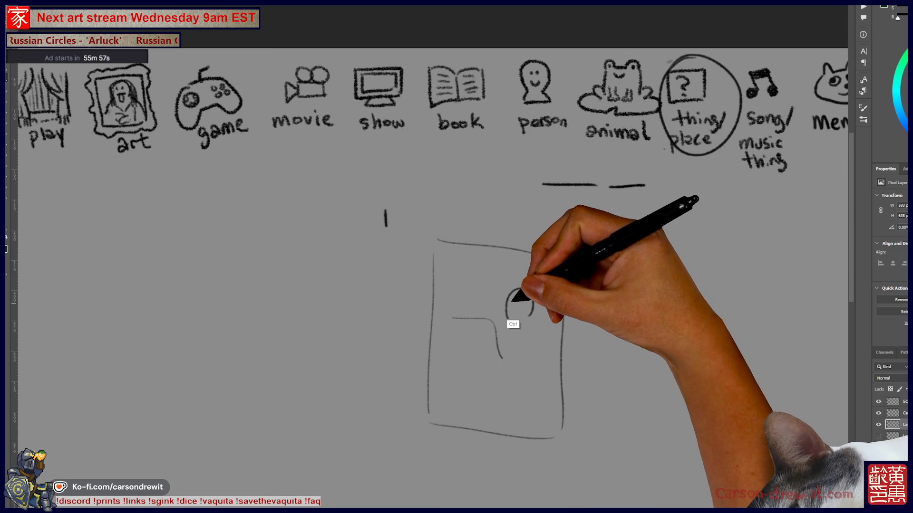
pyautogui.press('ctrl')
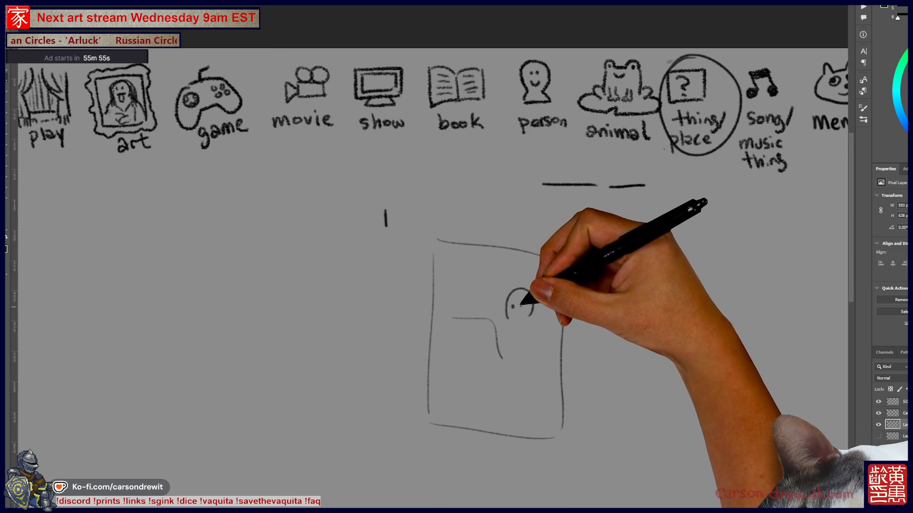
pyautogui.click(521, 305)
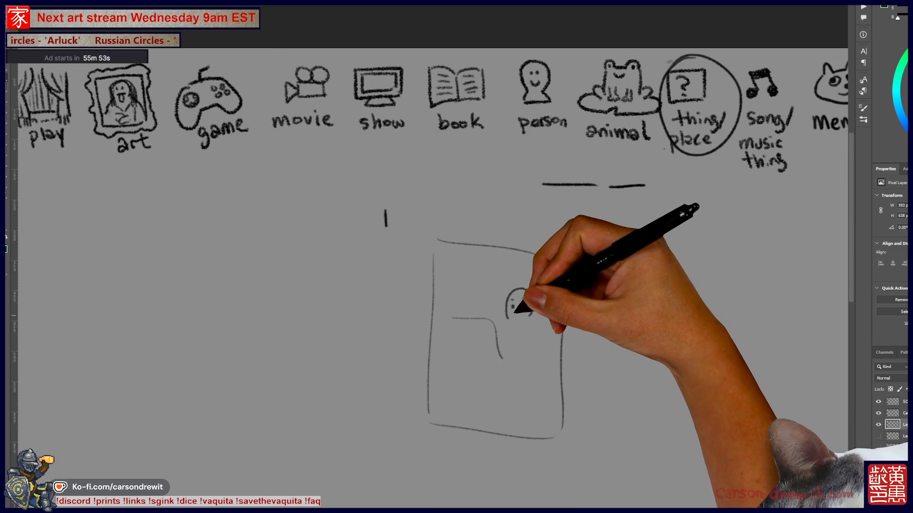
pyautogui.moveTo(508, 316)
pyautogui.mouseDown()
pyautogui.moveTo(531, 304)
pyautogui.moveTo(503, 357)
pyautogui.moveTo(544, 356)
pyautogui.moveTo(540, 376)
pyautogui.moveTo(534, 367)
pyautogui.moveTo(497, 373)
pyautogui.moveTo(534, 391)
pyautogui.mouseUp()
pyautogui.click(518, 315)
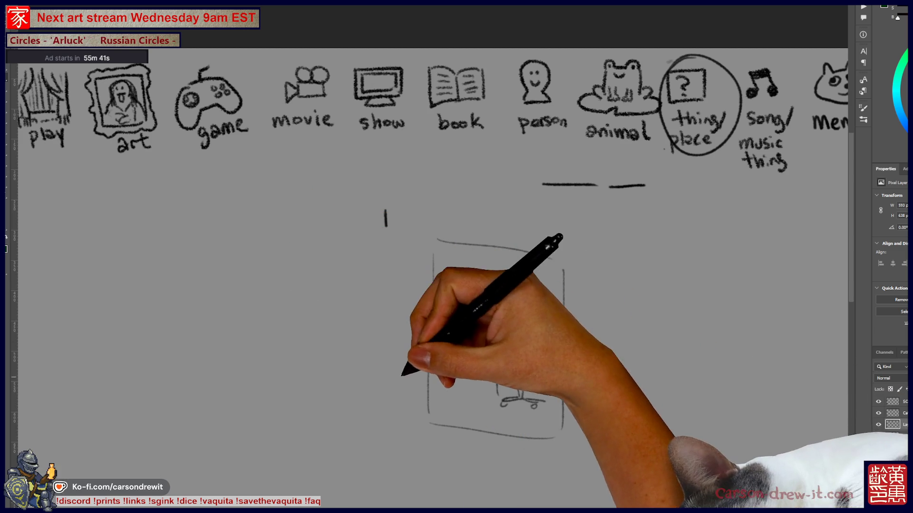
# Step: Draw the cat's pointed ears and legs, hatch its body, and add the wheeled office chair
pyautogui.moveTo(402, 375)
pyautogui.mouseDown()
pyautogui.moveTo(406, 358)
pyautogui.moveTo(475, 383)
pyautogui.mouseUp()
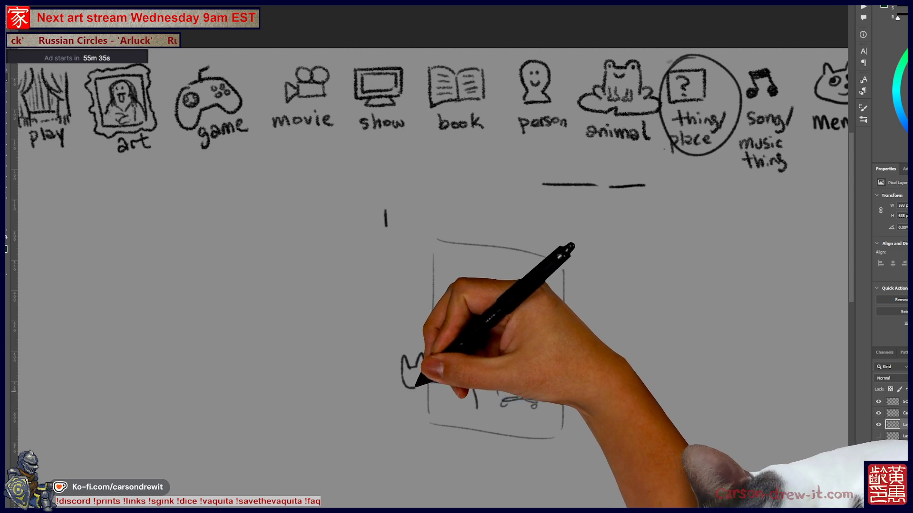
pyautogui.moveTo(417, 386)
pyautogui.mouseDown()
pyautogui.moveTo(407, 425)
pyautogui.moveTo(475, 409)
pyautogui.mouseUp()
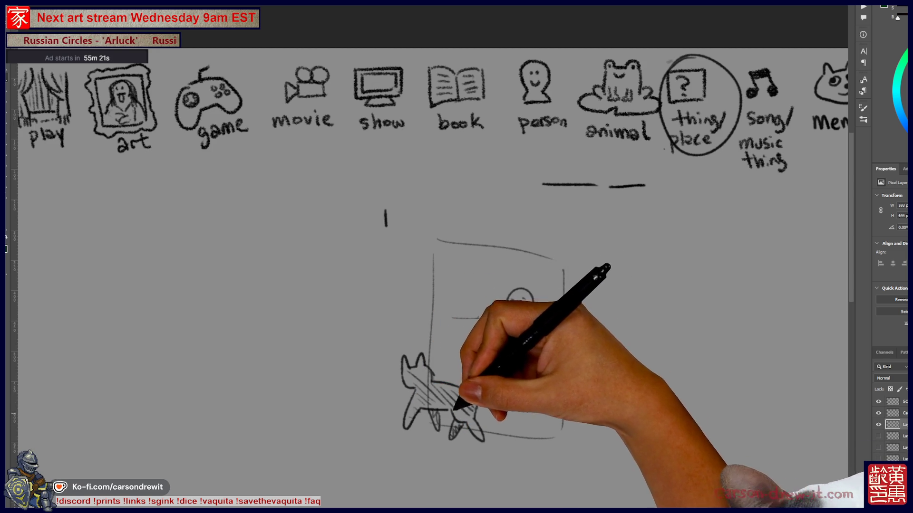
pyautogui.moveTo(518, 380); pyautogui.dragTo(544, 404)
pyautogui.moveTo(514, 361); pyautogui.dragTo(546, 380)
# Step: Lasso panel 1, shift it left, place two copies to its right, and erase the stray tick marks
pyautogui.hscroll(3, 457, 333)
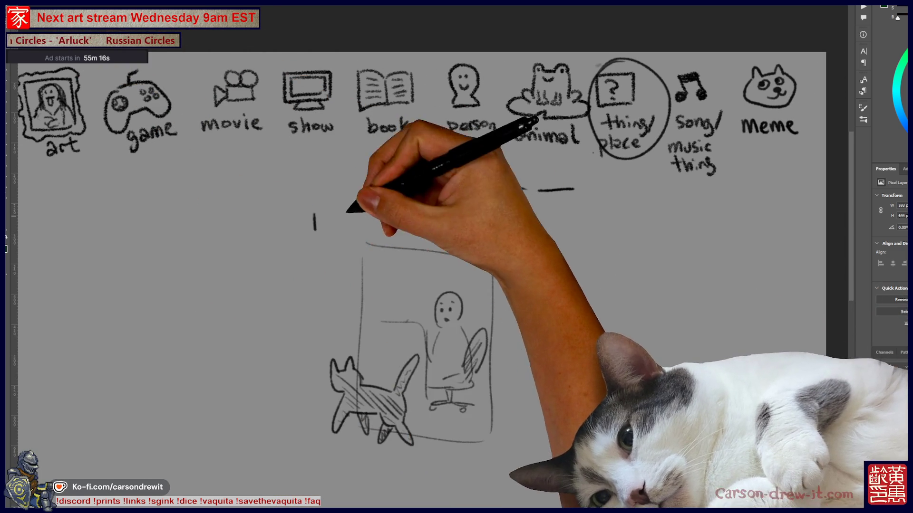
pyautogui.moveTo(341, 195)
pyautogui.mouseDown()
pyautogui.moveTo(286, 430)
pyautogui.moveTo(533, 407)
pyautogui.moveTo(447, 233)
pyautogui.mouseUp()
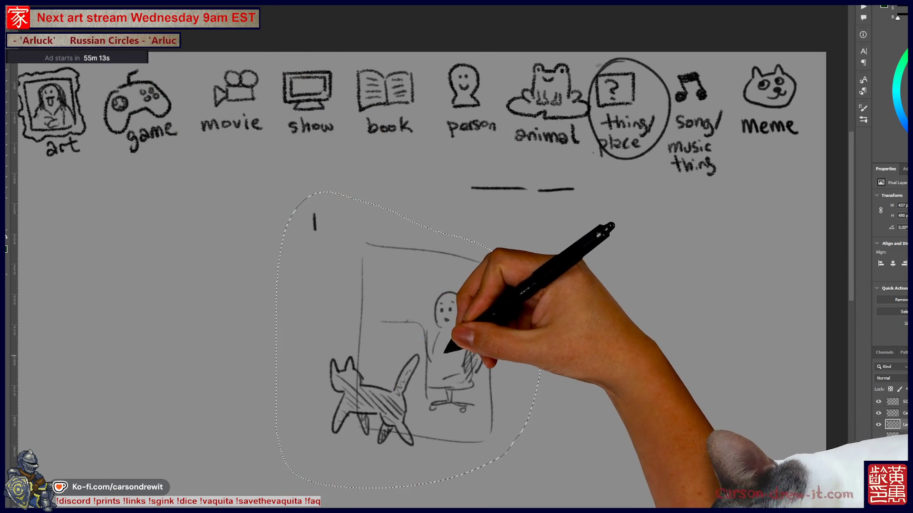
pyautogui.moveTo(447, 375)
pyautogui.mouseDown()
pyautogui.moveTo(336, 375)
pyautogui.moveTo(733, 376)
pyautogui.mouseUp()
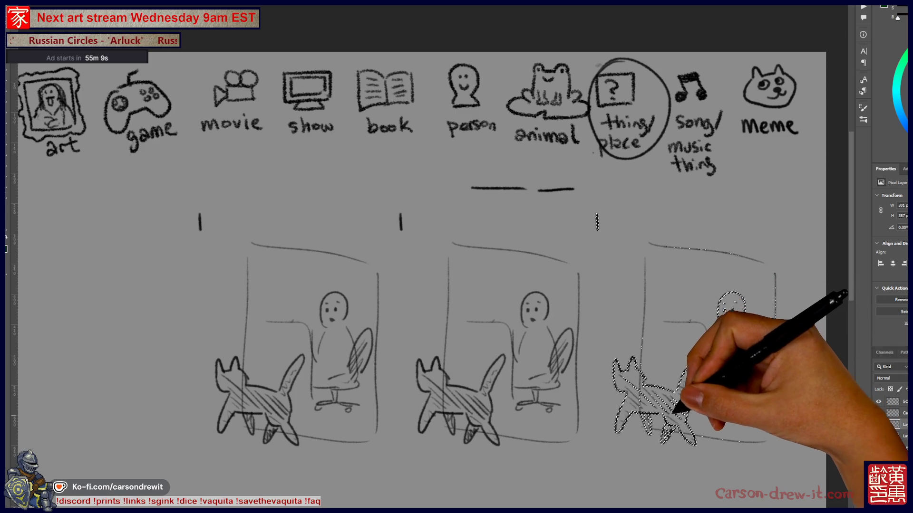
pyautogui.hotkey('ctrl', 'd')
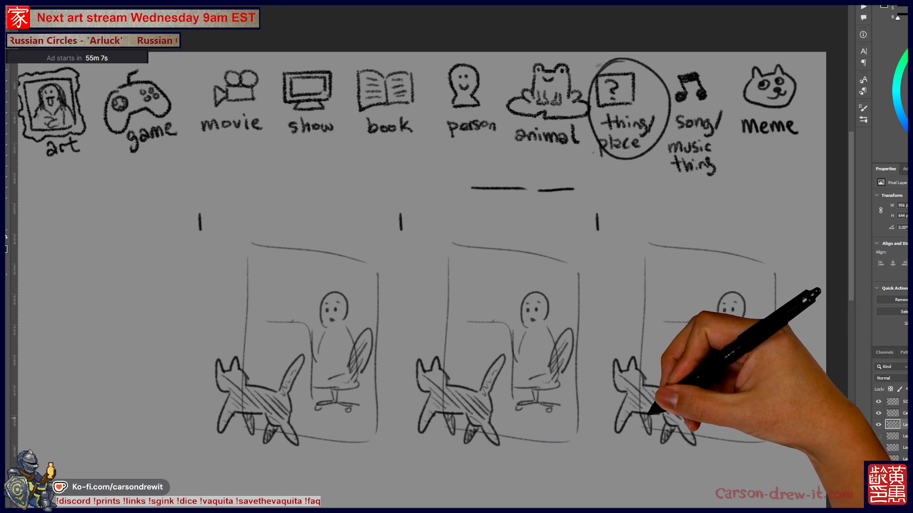
pyautogui.moveTo(401, 214); pyautogui.dragTo(401, 231)
pyautogui.moveTo(597, 214); pyautogui.dragTo(597, 231)
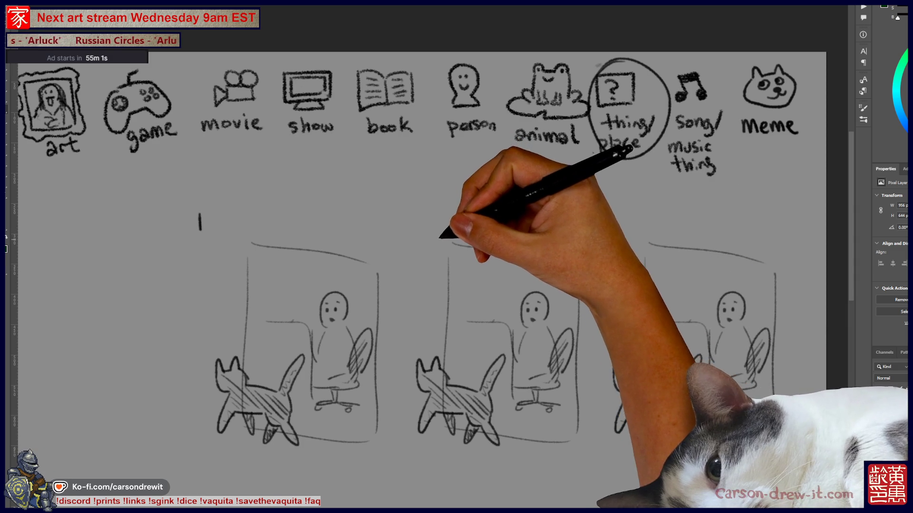
# Step: Write the numbers 2 and 3 above the panels and give panel 2's face a worried eyebrow
pyautogui.moveTo(426, 223)
pyautogui.mouseDown()
pyautogui.moveTo(426, 238)
pyautogui.moveTo(449, 240)
pyautogui.mouseUp()
pyautogui.moveTo(470, 188); pyautogui.dragTo(525, 189)
pyautogui.moveTo(538, 190); pyautogui.dragTo(574, 190)
pyautogui.moveTo(633, 219); pyautogui.dragTo(647, 221)
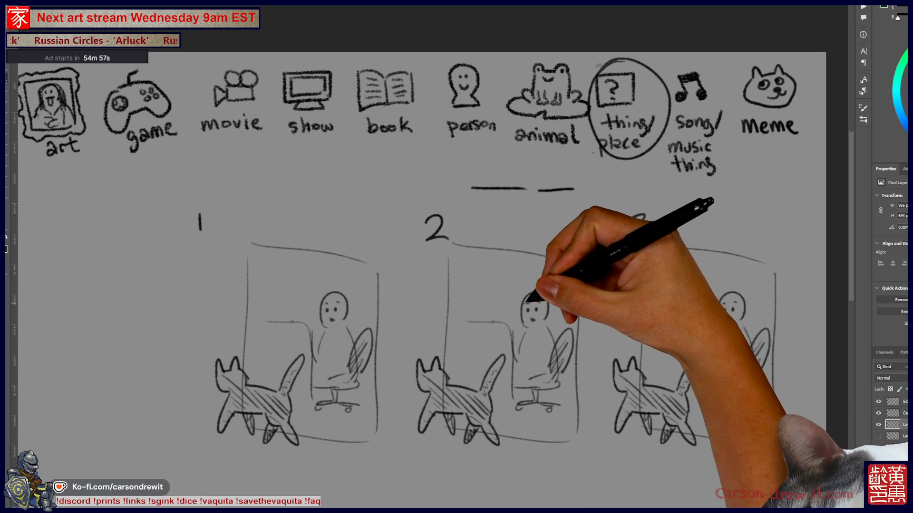
pyautogui.moveTo(525, 300); pyautogui.dragTo(546, 296)
pyautogui.moveTo(632, 217); pyautogui.dragTo(632, 236)
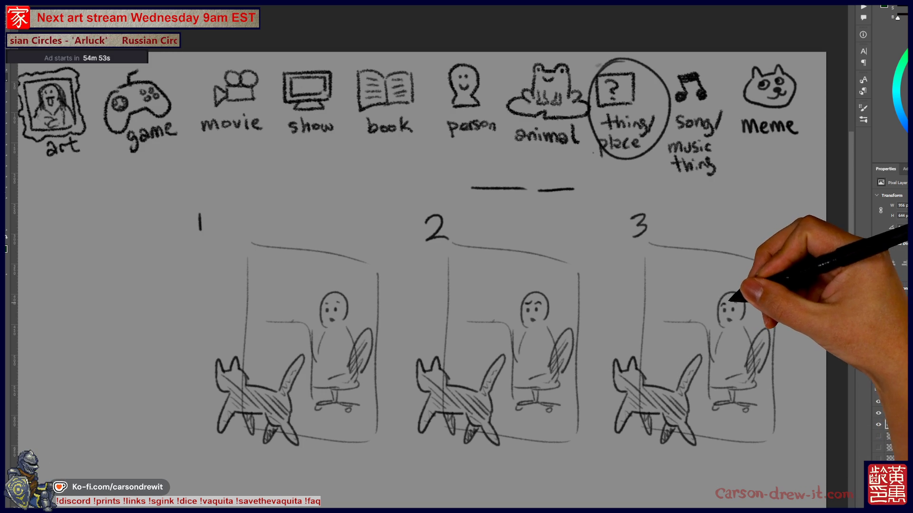
# Step: Add an exclamation mark beside panel 3's face and a question mark beside panel 2's
pyautogui.moveTo(710, 291); pyautogui.dragTo(711, 303)
pyautogui.click(711, 309)
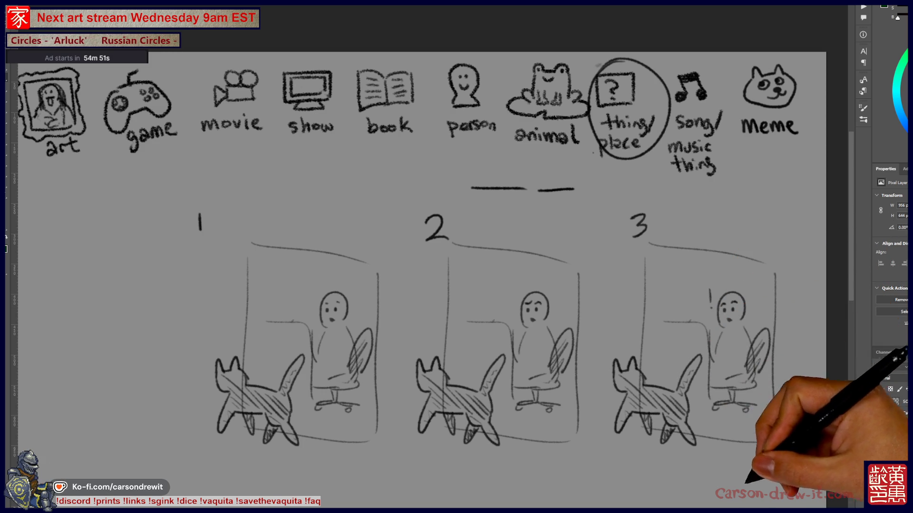
pyautogui.moveTo(750, 465); pyautogui.dragTo(742, 453)
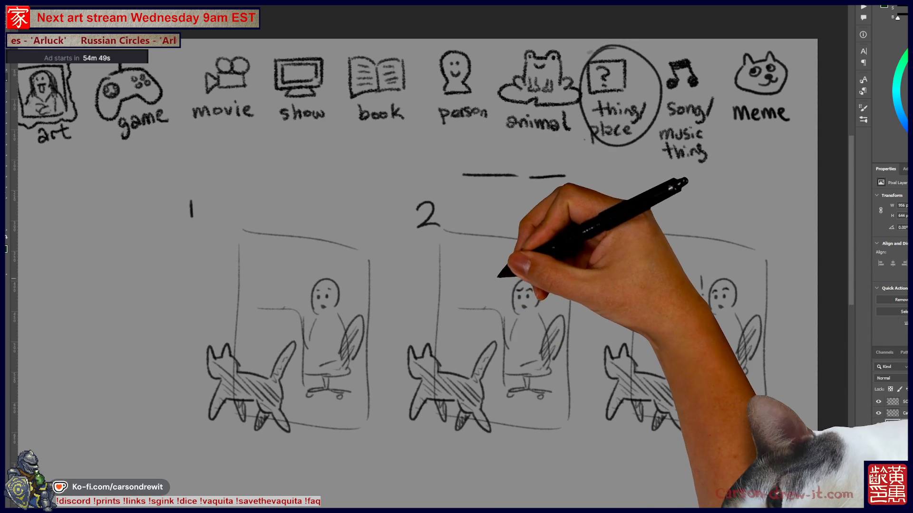
pyautogui.moveTo(498, 276); pyautogui.dragTo(506, 290)
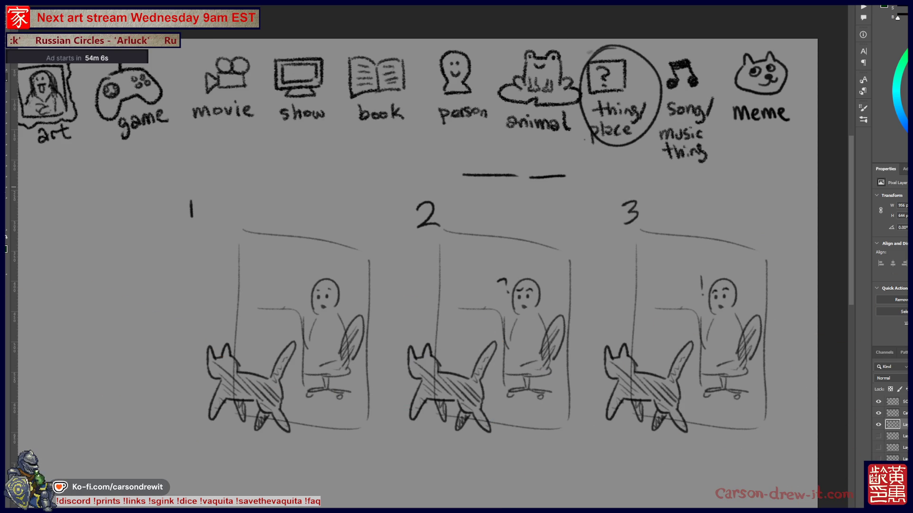
# Step: Hide the comic panels layer in the Layers panel
pyautogui.click(878, 424)
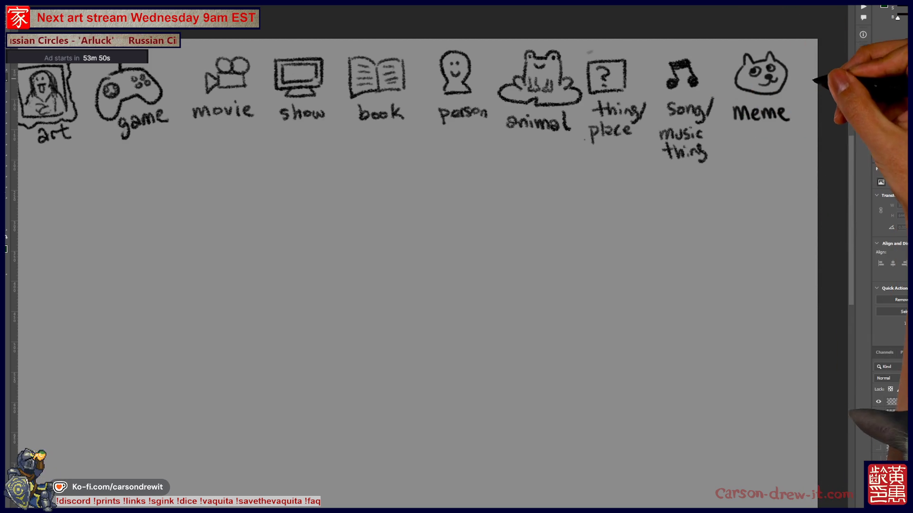
# Step: Ring 'person' with an oval, arrow it to 'movie' and 'book', and draw a short line underneath
pyautogui.moveTo(476, 285); pyautogui.dragTo(648, 380)
pyautogui.moveTo(611, 159); pyautogui.dragTo(644, 230)
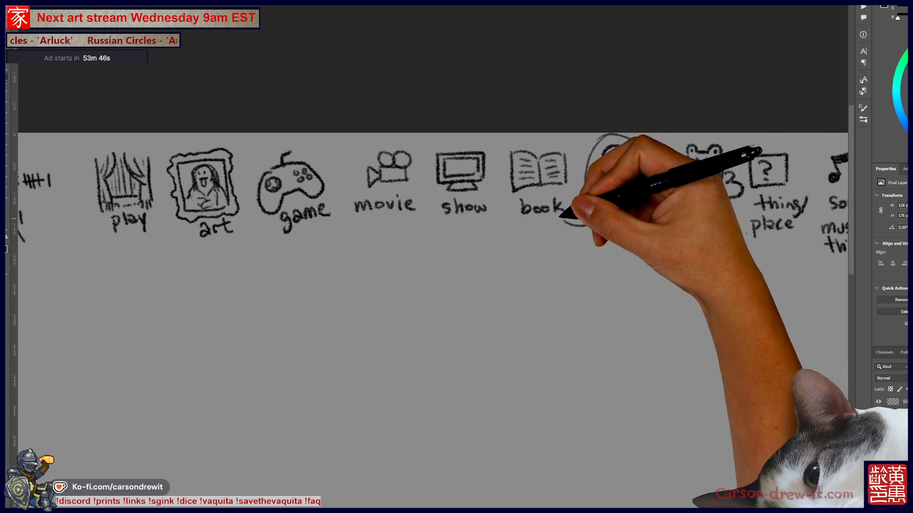
pyautogui.moveTo(566, 219); pyautogui.dragTo(590, 224)
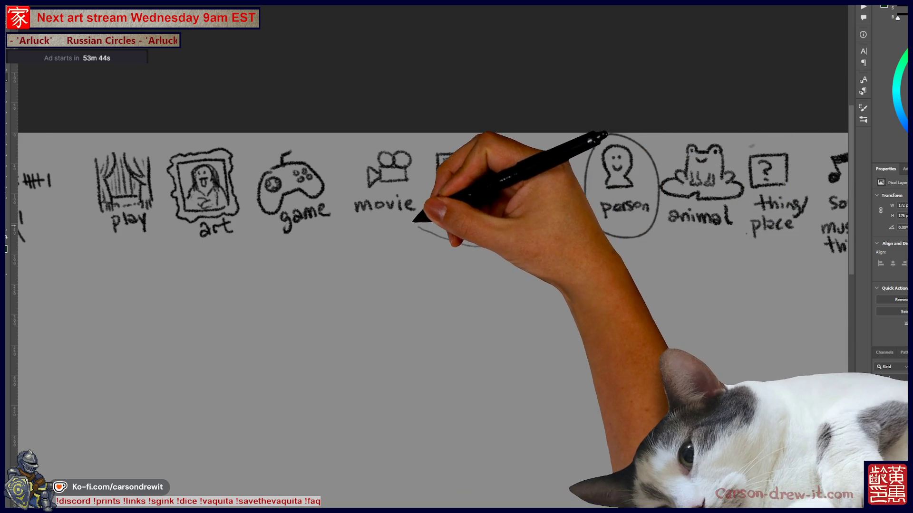
pyautogui.moveTo(401, 221); pyautogui.dragTo(417, 248)
pyautogui.moveTo(490, 176); pyautogui.dragTo(499, 184)
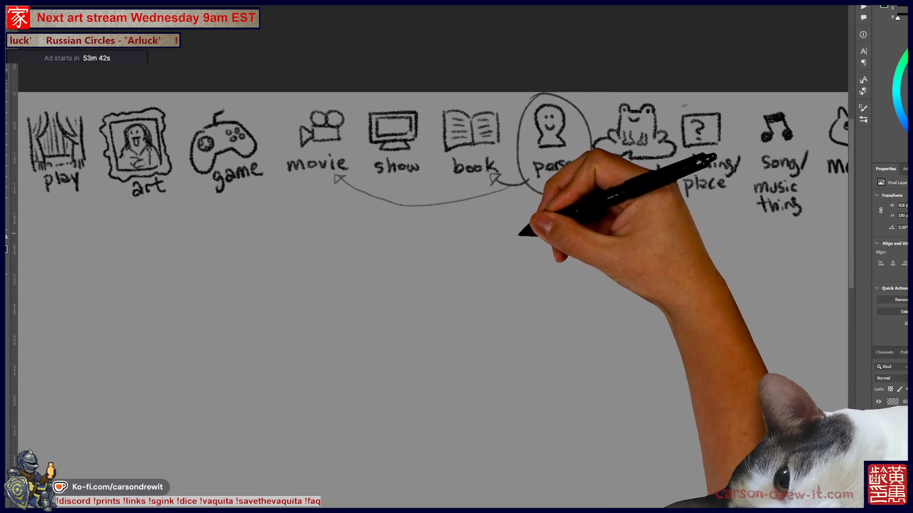
pyautogui.moveTo(485, 234); pyautogui.dragTo(580, 235)
pyautogui.scroll(-2, 576, 193)
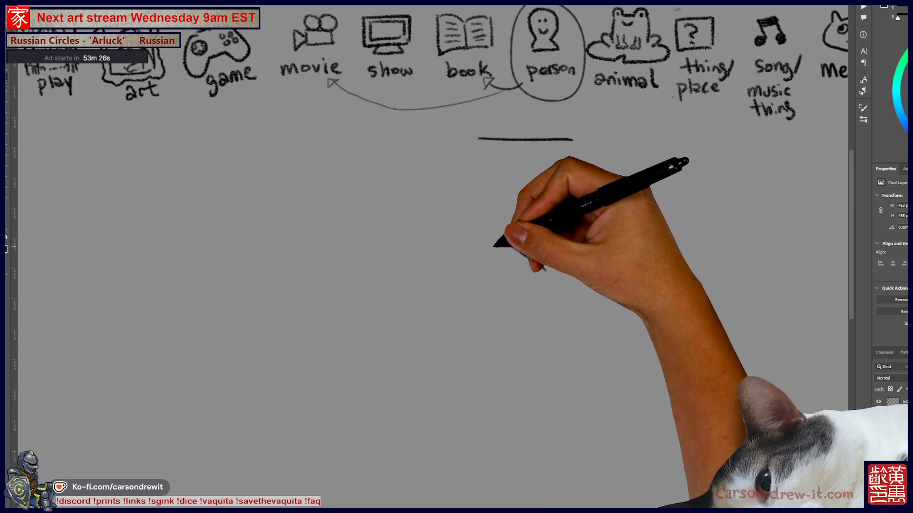
# Step: Draw the bald figure's outstretched arm and blade, outline its body, and hatch the torso diagonally
pyautogui.moveTo(451, 282)
pyautogui.mouseDown()
pyautogui.moveTo(466, 266)
pyautogui.moveTo(511, 256)
pyautogui.moveTo(535, 271)
pyautogui.moveTo(534, 255)
pyautogui.moveTo(544, 281)
pyautogui.moveTo(601, 279)
pyautogui.moveTo(600, 261)
pyautogui.mouseUp()
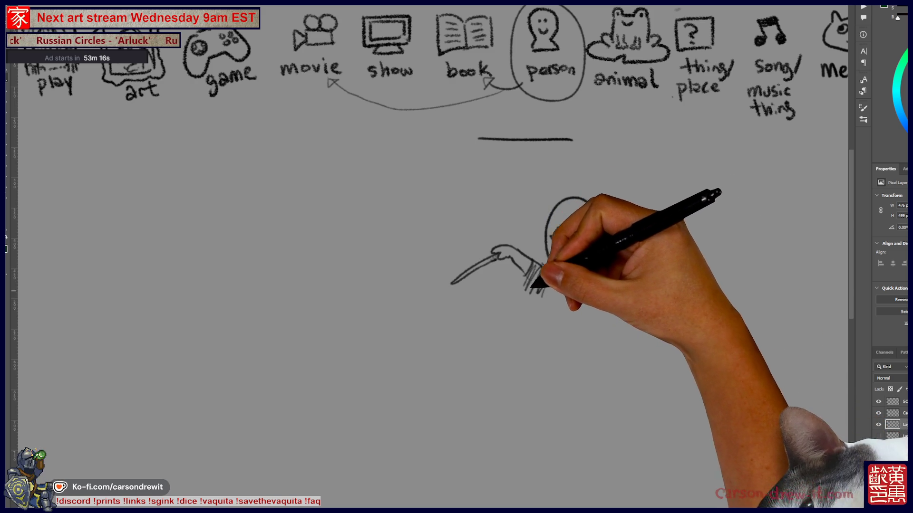
pyautogui.moveTo(534, 281); pyautogui.dragTo(611, 343)
pyautogui.moveTo(612, 308); pyautogui.dragTo(622, 335)
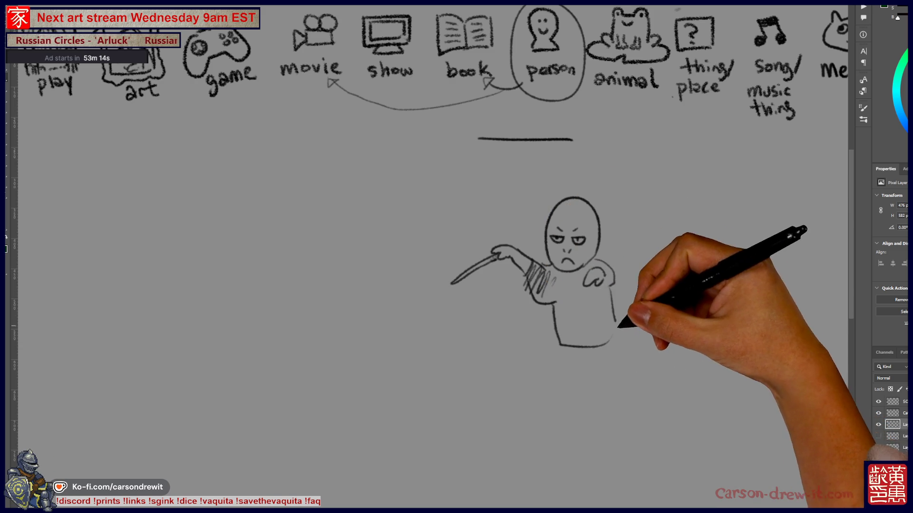
pyautogui.moveTo(553, 277)
pyautogui.mouseDown()
pyautogui.moveTo(590, 285)
pyautogui.moveTo(605, 306)
pyautogui.moveTo(604, 326)
pyautogui.moveTo(612, 277)
pyautogui.mouseUp()
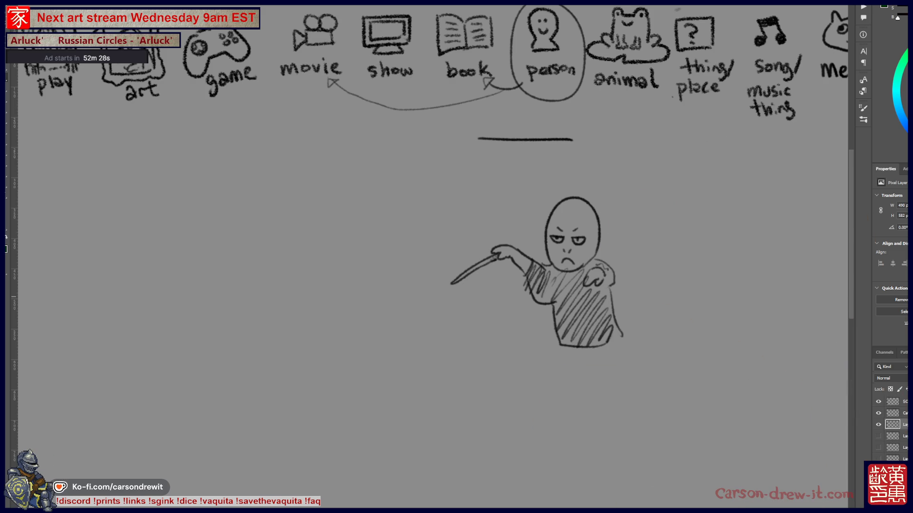
# Step: Hide the doodle layer, strike four tallies into a group of five, and fit the sheet in view
pyautogui.click(878, 425)
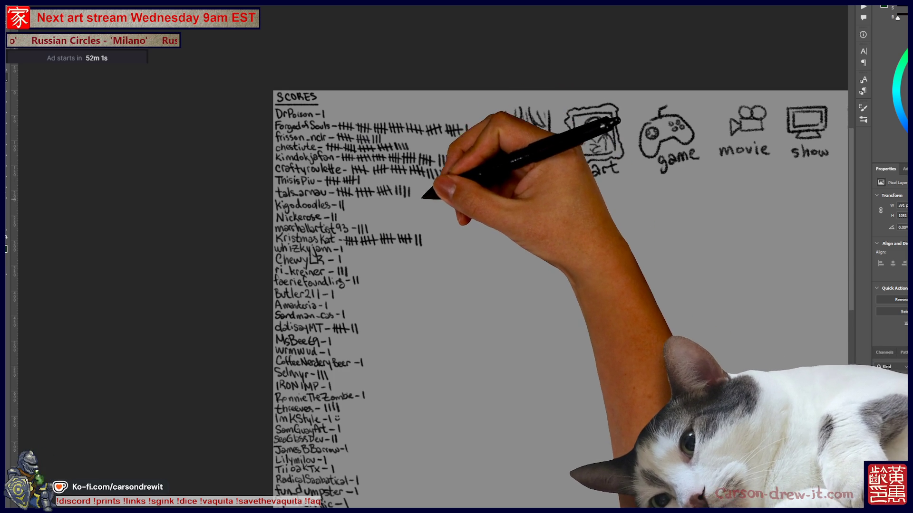
pyautogui.moveTo(393, 194); pyautogui.dragTo(412, 187)
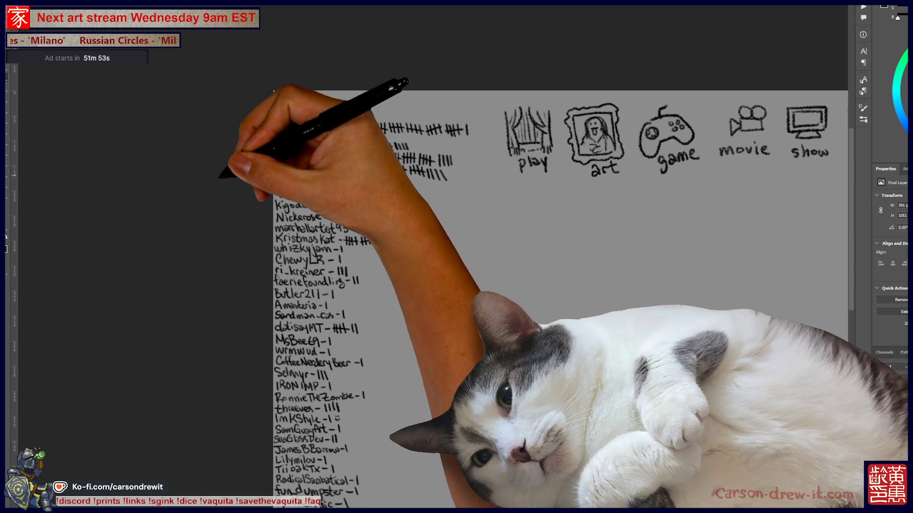
pyautogui.hotkey('ctrl', '0')
# Step: Switch to the night-sky botanical artwork and select the Pencil brush preset
pyautogui.hotkey('ctrl', '+')
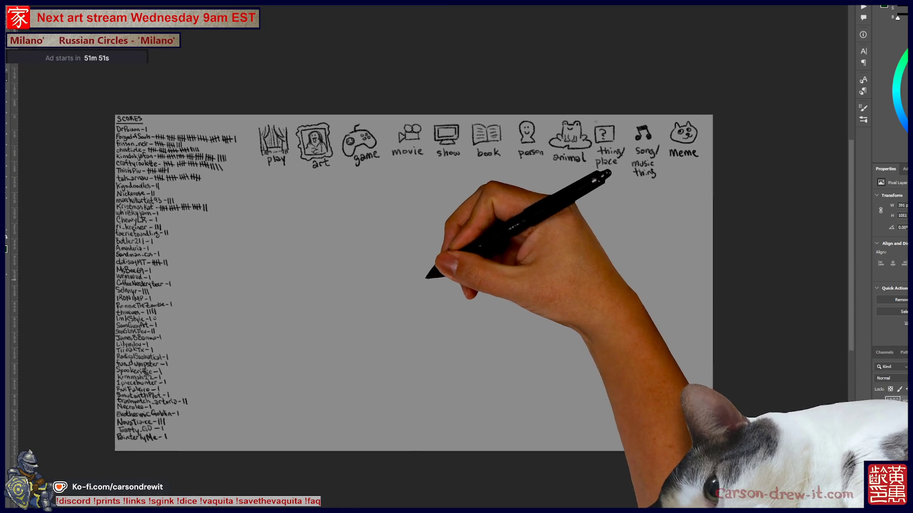
pyautogui.hotkey('ctrl', 'Tab')
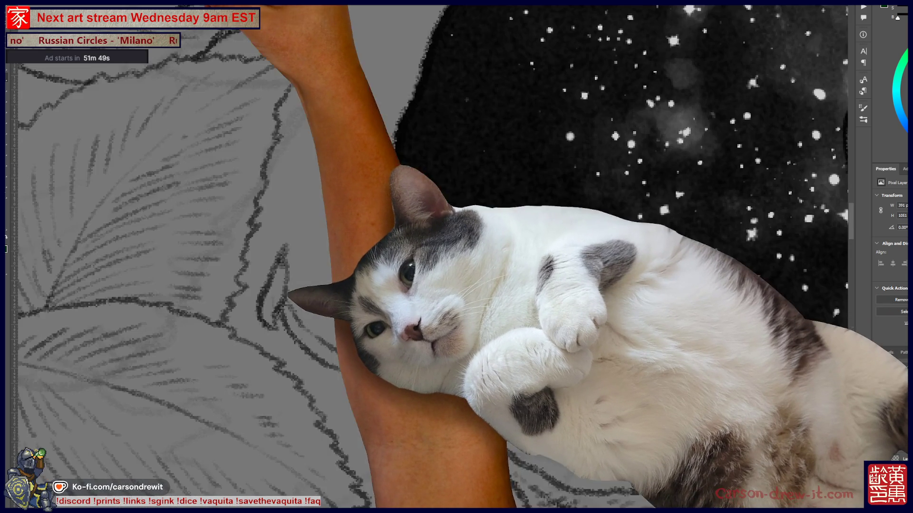
pyautogui.hotkey('ctrl', '-')
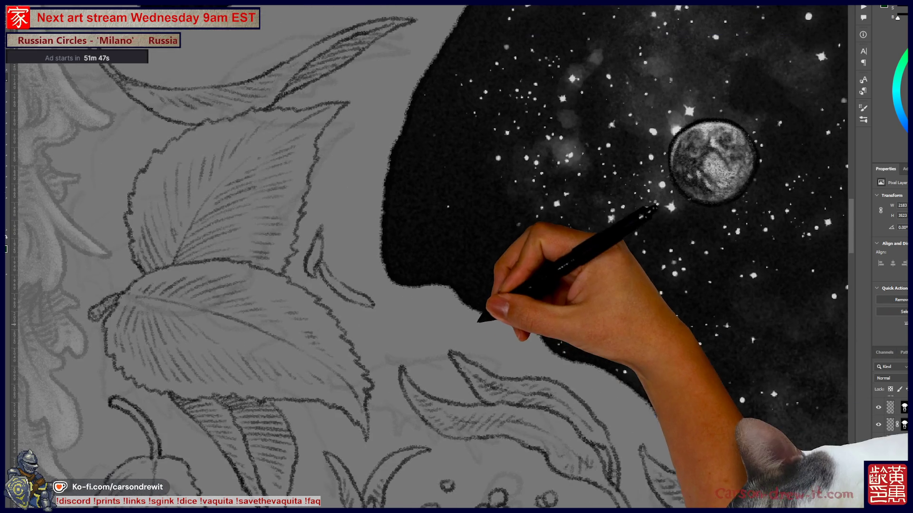
pyautogui.press('F5')
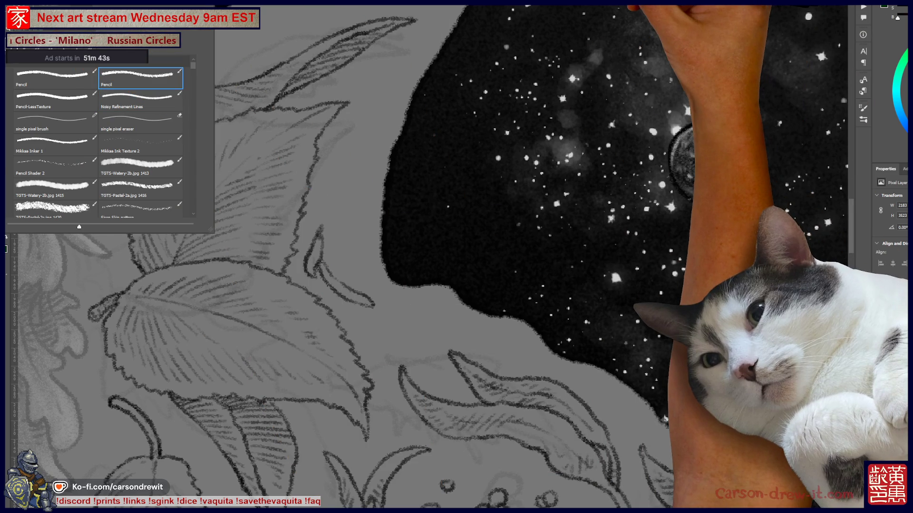
pyautogui.press('F5')
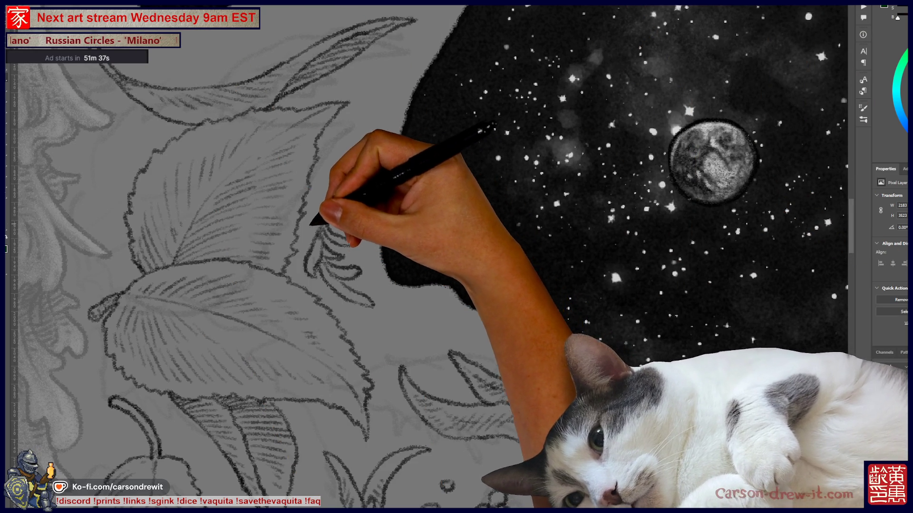
pyautogui.press('ctrl')
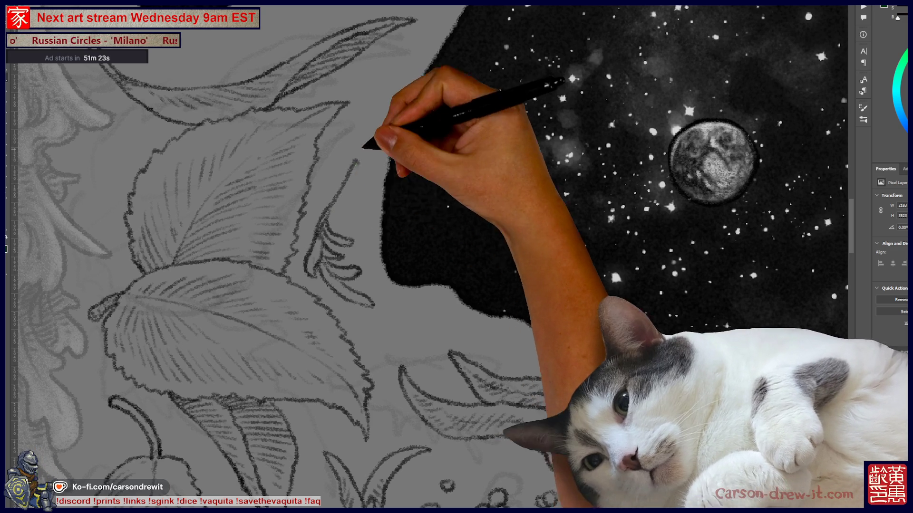
# Step: Draw and erase a trial dark stroke beside the leaf, then sketch a curved bud stroke
pyautogui.moveTo(312, 269); pyautogui.dragTo(363, 148)
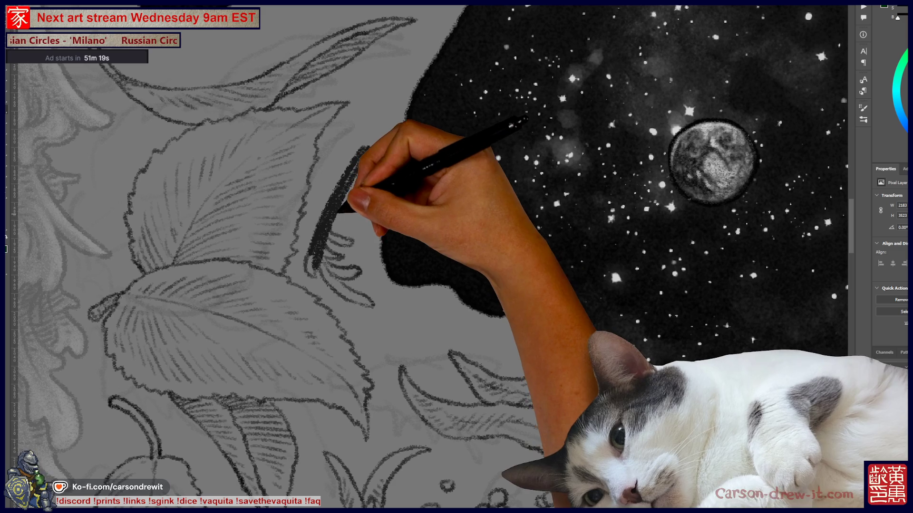
pyautogui.moveTo(318, 223); pyautogui.dragTo(316, 264)
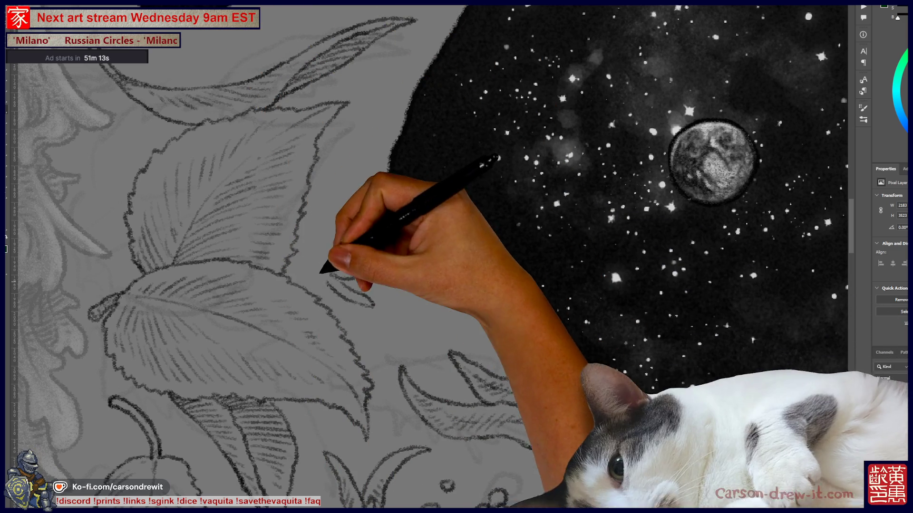
pyautogui.moveTo(313, 247); pyautogui.dragTo(351, 271)
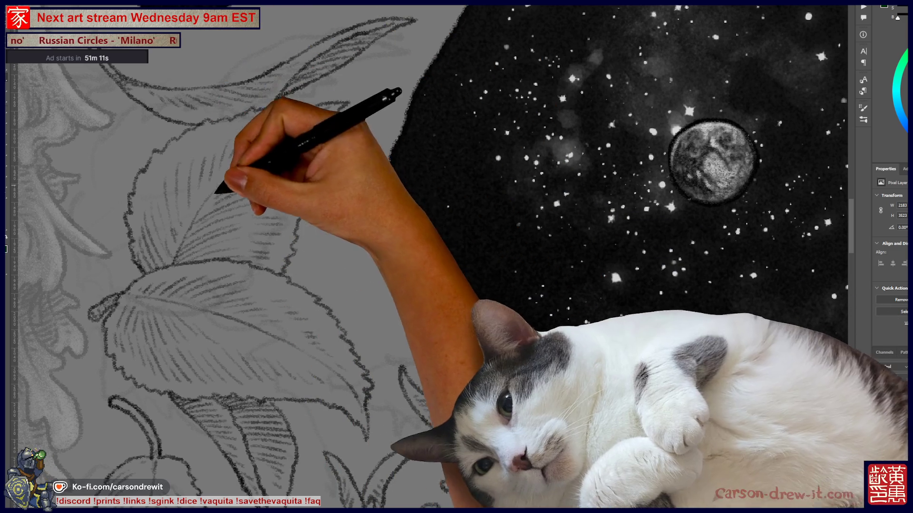
pyautogui.moveTo(338, 262); pyautogui.dragTo(353, 287)
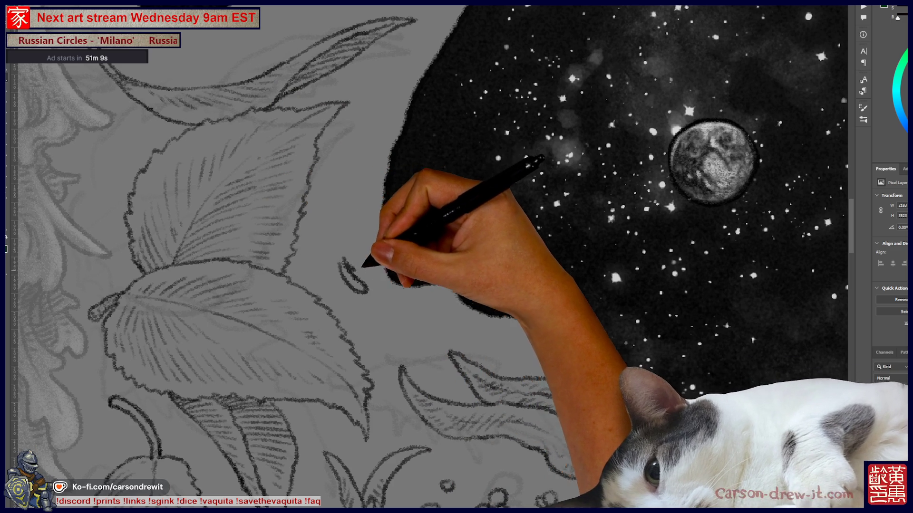
pyautogui.moveTo(342, 245)
pyautogui.mouseDown()
pyautogui.moveTo(326, 271)
pyautogui.moveTo(350, 214)
pyautogui.moveTo(346, 223)
pyautogui.mouseUp()
# Step: Undo the first flower-bud strokes beside the leaf
pyautogui.hotkey('ctrl', 'z')
pyautogui.hotkey('ctrl', 'z')
pyautogui.hotkey('ctrl', 'z')
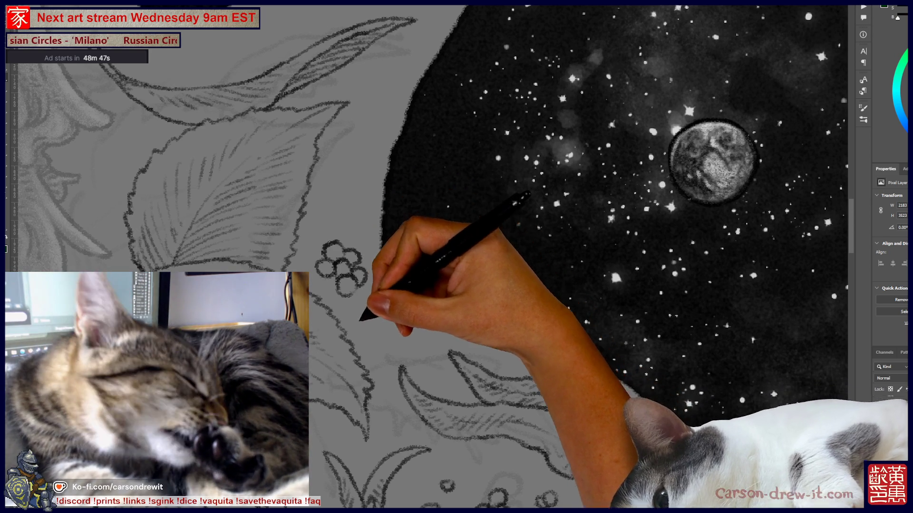
# Step: Draw a pencil stem rising from the small bud cluster to the large leaf, checking the whole piece before and after
pyautogui.hotkey('ctrl', '0')
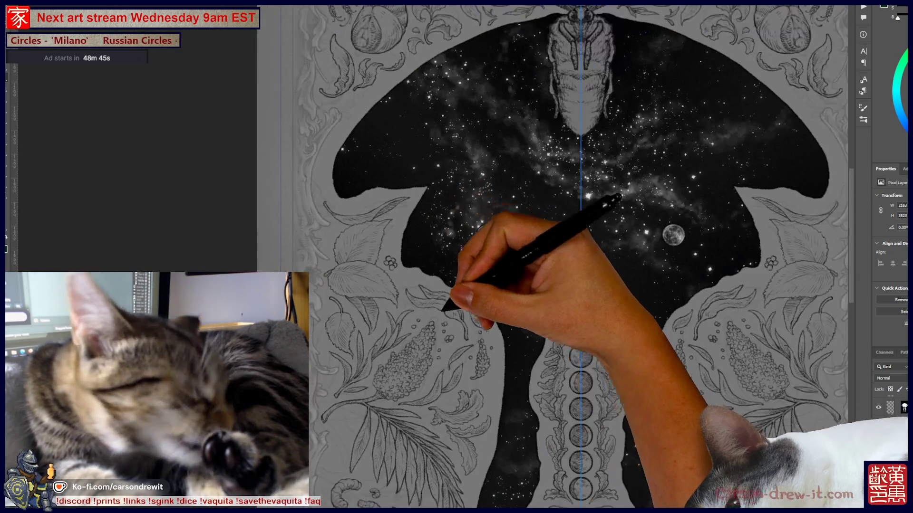
pyautogui.scroll(5, 542, 232)
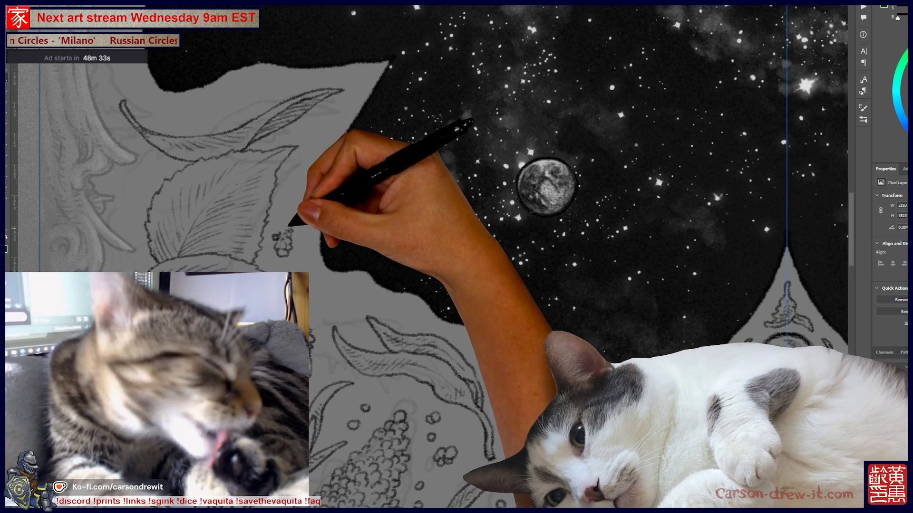
pyautogui.moveTo(286, 231)
pyautogui.mouseDown()
pyautogui.moveTo(292, 194)
pyautogui.moveTo(310, 171)
pyautogui.moveTo(372, 163)
pyautogui.mouseUp()
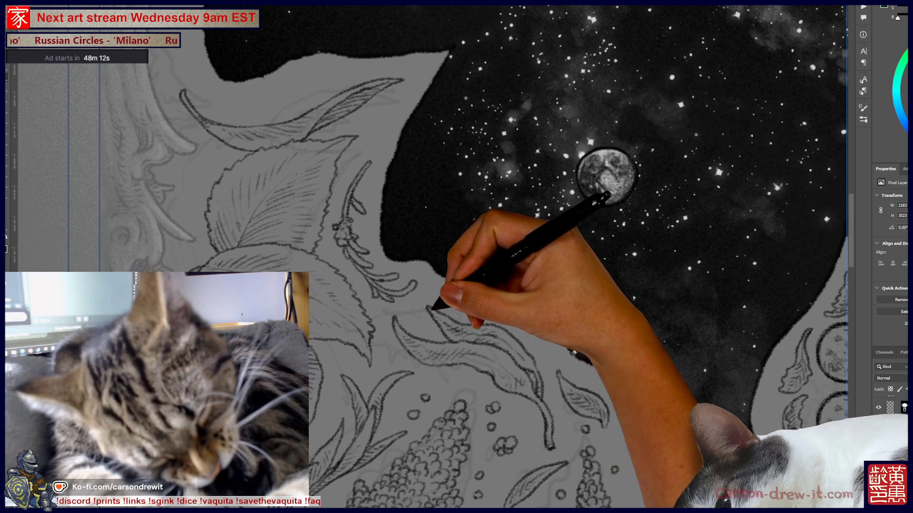
pyautogui.hotkey('ctrl', '0')
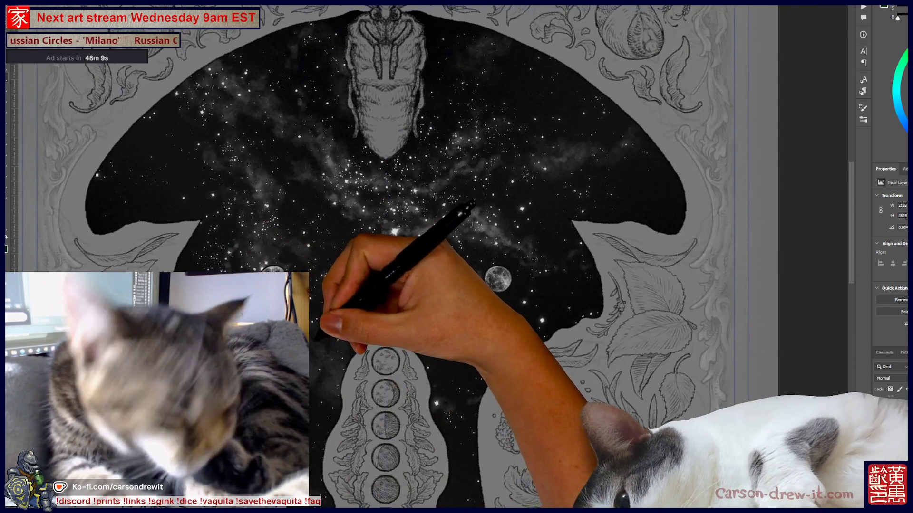
# Step: Pan down to the lower starfield and moon phases and add a short wavy pencil line to the foliage
pyautogui.moveTo(456, 257); pyautogui.dragTo(541, 380)
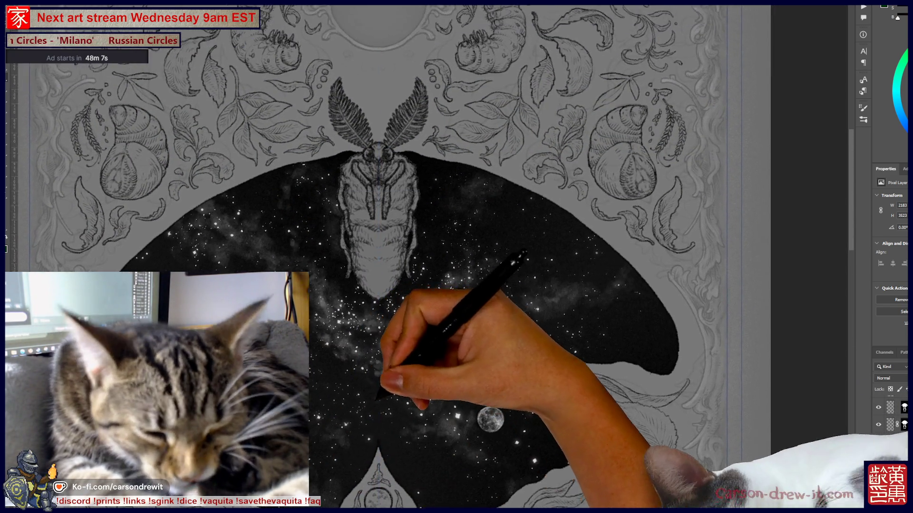
pyautogui.moveTo(387, 383)
pyautogui.mouseDown()
pyautogui.moveTo(433, 387)
pyautogui.moveTo(408, 386)
pyautogui.moveTo(499, 206)
pyautogui.moveTo(488, 10)
pyautogui.moveTo(547, 4)
pyautogui.moveTo(438, 285)
pyautogui.moveTo(135, 264)
pyautogui.moveTo(234, 204)
pyautogui.moveTo(495, 291)
pyautogui.mouseUp()
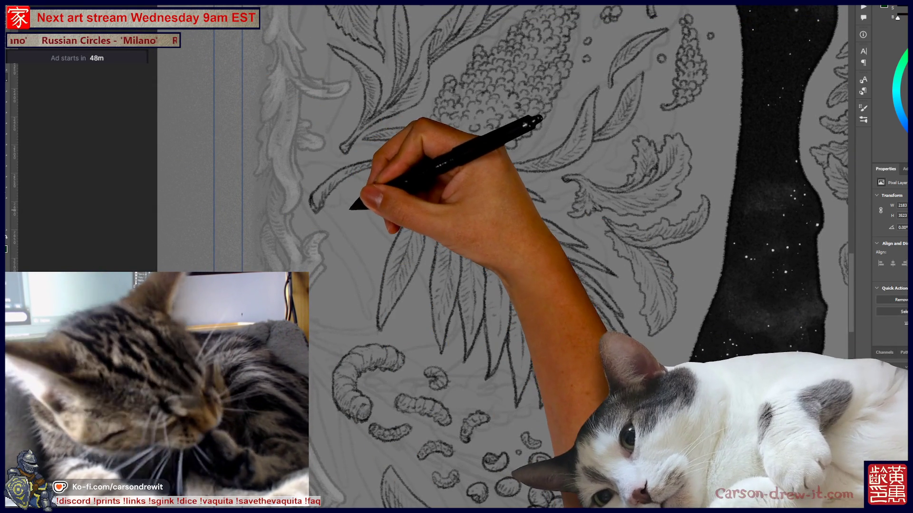
pyautogui.moveTo(339, 208); pyautogui.dragTo(364, 227)
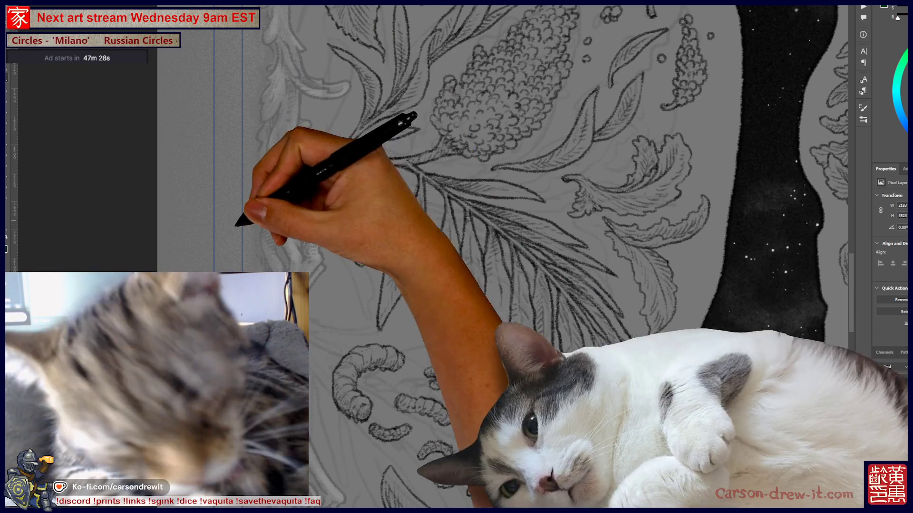
# Step: Scroll across the starry sky to the lilac and leaf drawing beside the moon-phase panel
pyautogui.hscroll(5, 428, 257)
pyautogui.scroll(10, 428, 257)
pyautogui.hscroll(5, 428, 257)
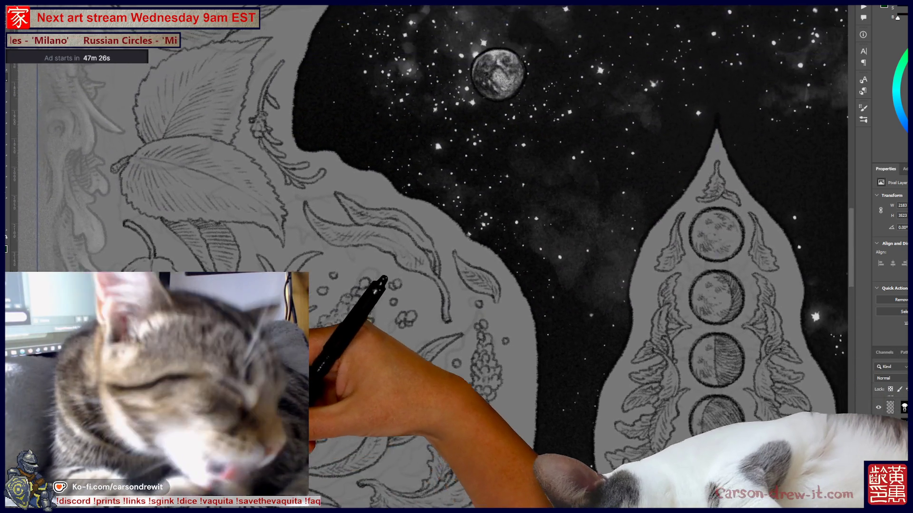
pyautogui.scroll(-15, 428, 257)
pyautogui.hscroll(-10, 428, 257)
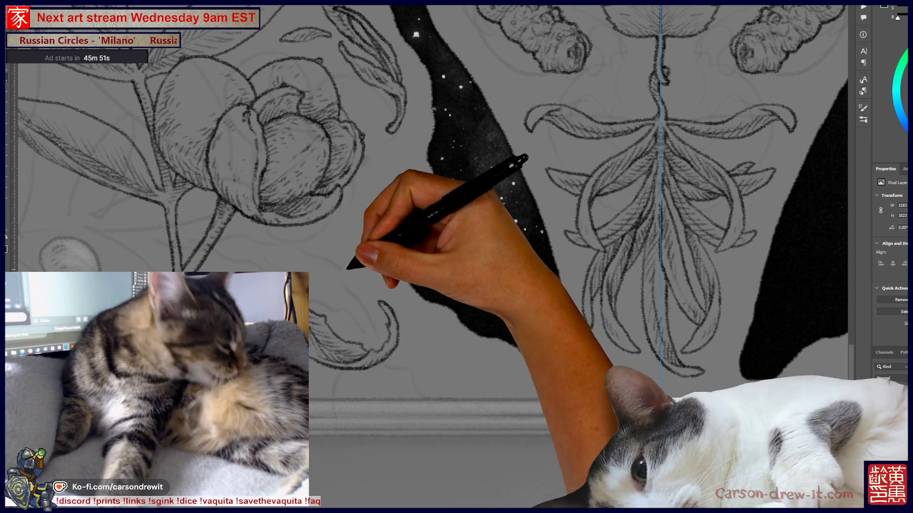
# Step: Pan the view down and left to show the central heart leaf and the two grubs above it
pyautogui.moveTo(347, 269)
pyautogui.mouseDown()
pyautogui.moveTo(225, 340)
pyautogui.moveTo(286, 347)
pyautogui.mouseUp()
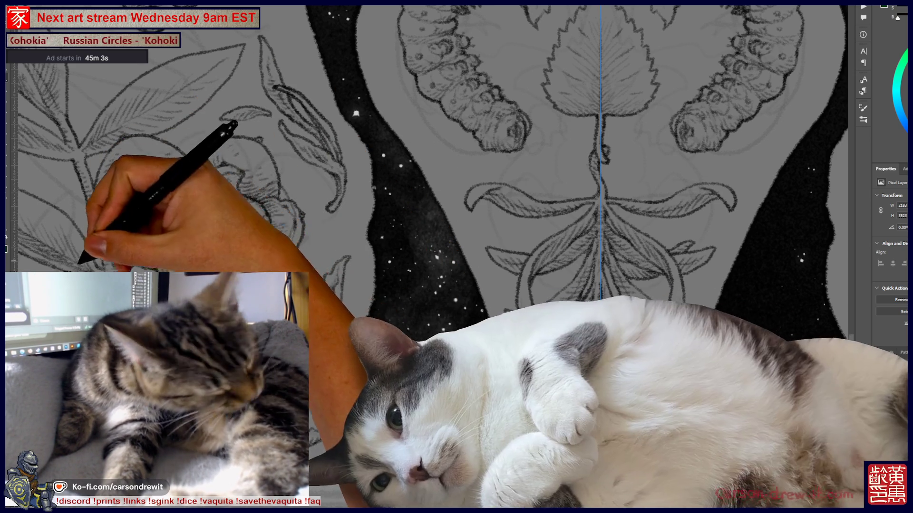
# Step: Pan down and sideways to reveal the lower leaves of the central ornament and the left peony
pyautogui.press('ctrl')
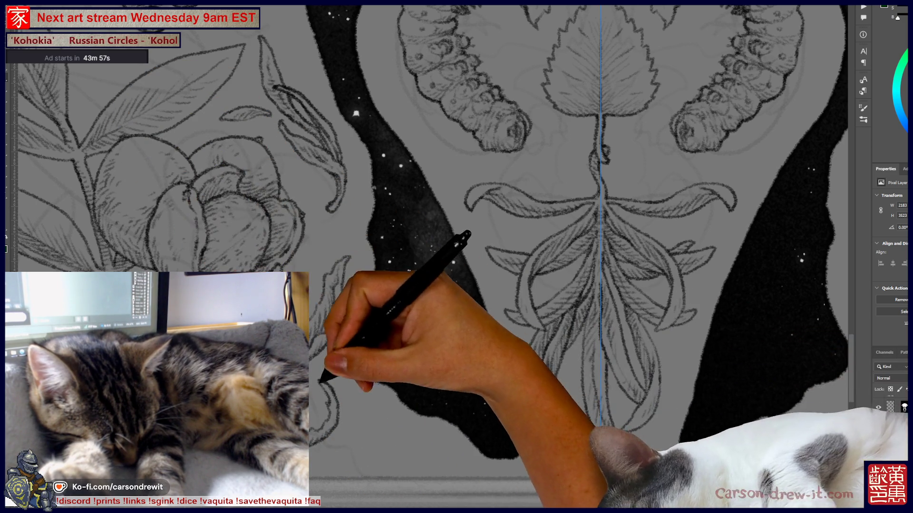
pyautogui.moveTo(456, 257); pyautogui.dragTo(411, 205)
pyautogui.moveTo(457, 257)
pyautogui.mouseDown()
pyautogui.moveTo(561, 228)
pyautogui.moveTo(580, 202)
pyautogui.mouseUp()
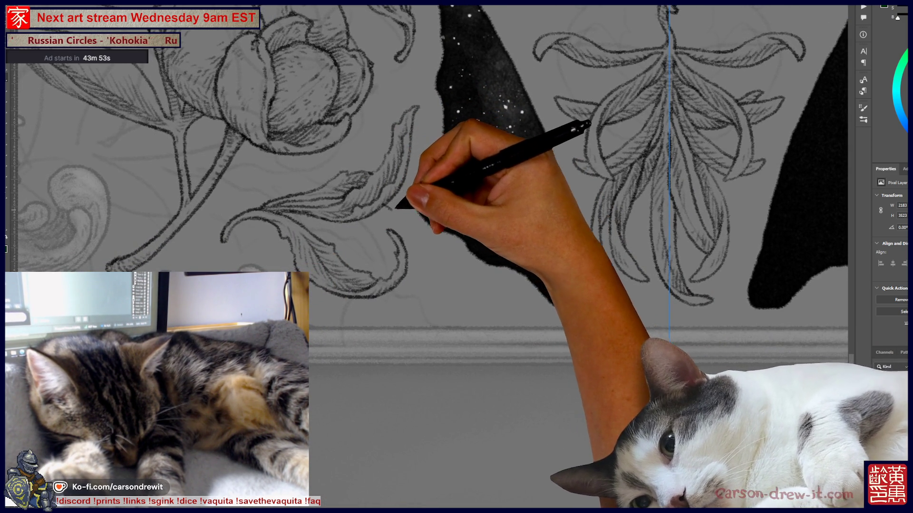
# Step: Extend the curled leaf tip below the left peony with a pencil line, then pan across the right peony and recentre on the ornament
pyautogui.press('ctrl')
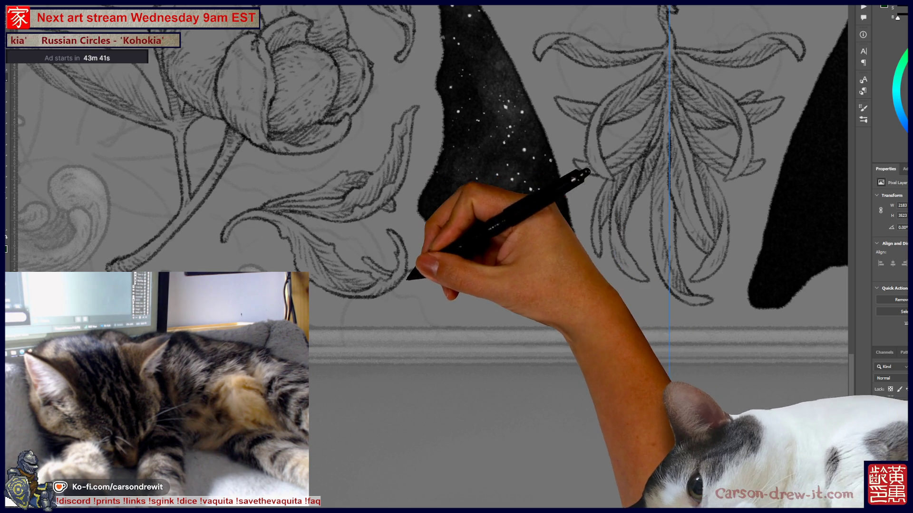
pyautogui.moveTo(426, 280); pyautogui.dragTo(508, 308)
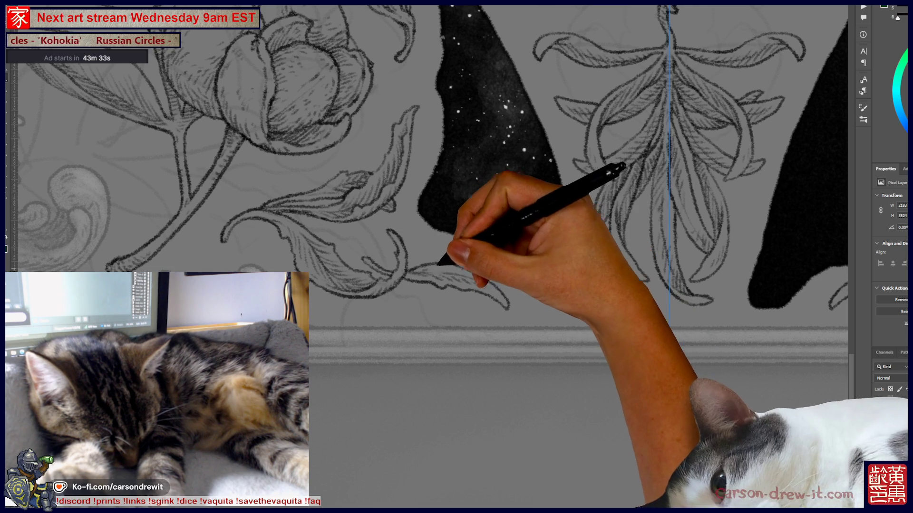
pyautogui.moveTo(505, 301); pyautogui.dragTo(266, 233)
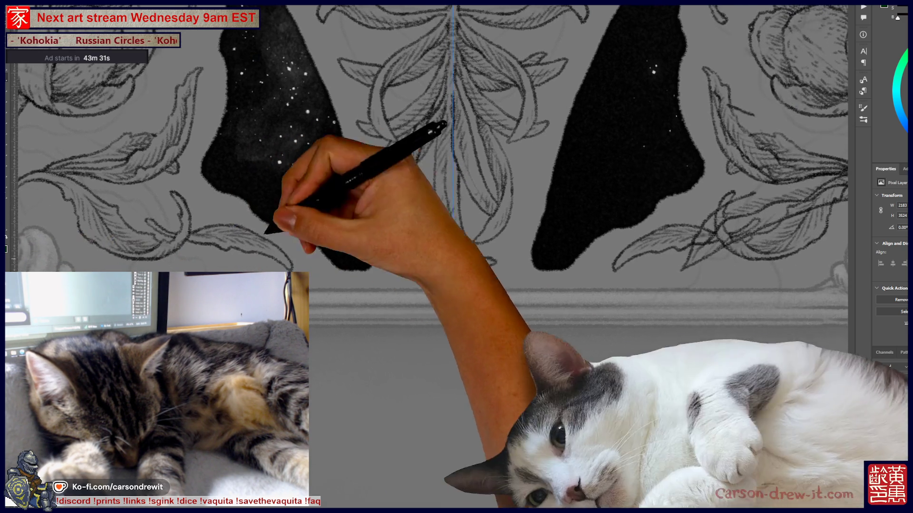
pyautogui.moveTo(459, 306)
pyautogui.mouseDown()
pyautogui.moveTo(407, 330)
pyautogui.moveTo(377, 265)
pyautogui.mouseUp()
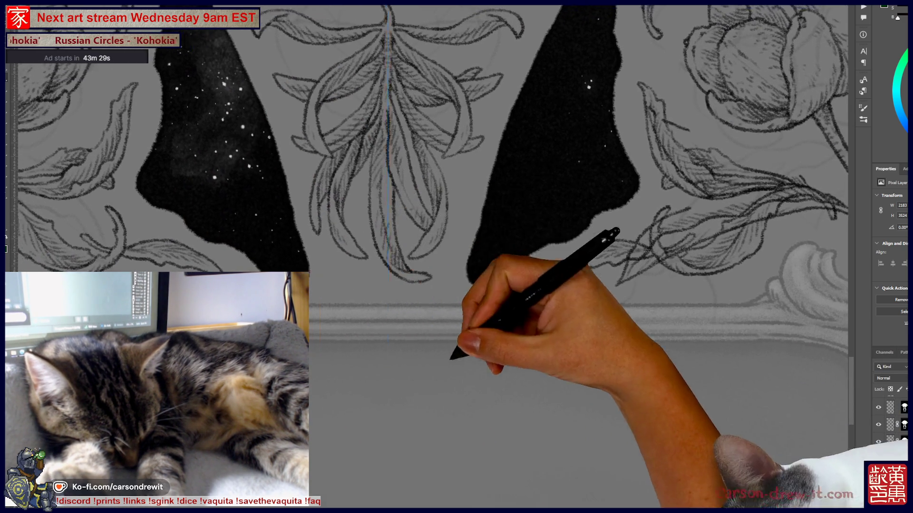
pyautogui.moveTo(451, 359); pyautogui.dragTo(522, 360)
# Step: Zoom out to the whole symmetrical composition, then zoom back in on the peonies and central ornament
pyautogui.scroll(-3, 522, 360)
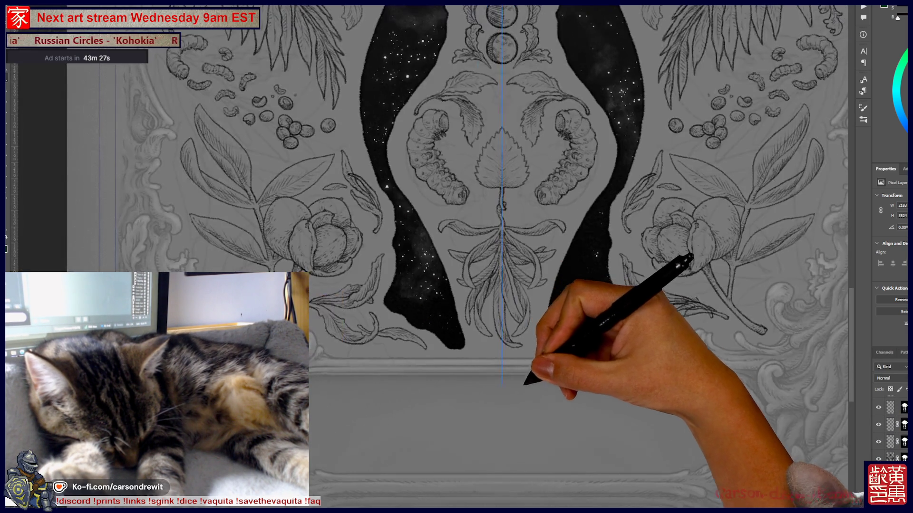
pyautogui.moveTo(590, 397); pyautogui.dragTo(521, 387)
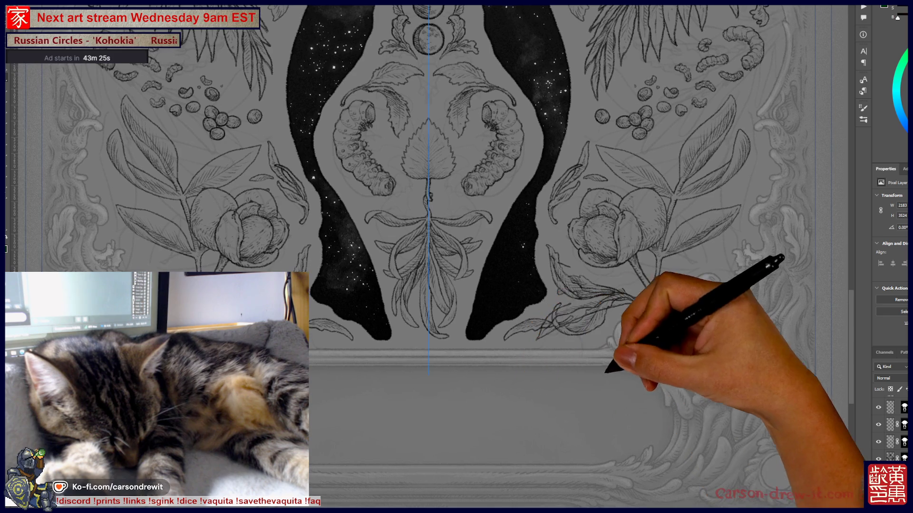
pyautogui.scroll(2, 617, 366)
pyautogui.moveTo(472, 373); pyautogui.dragTo(530, 402)
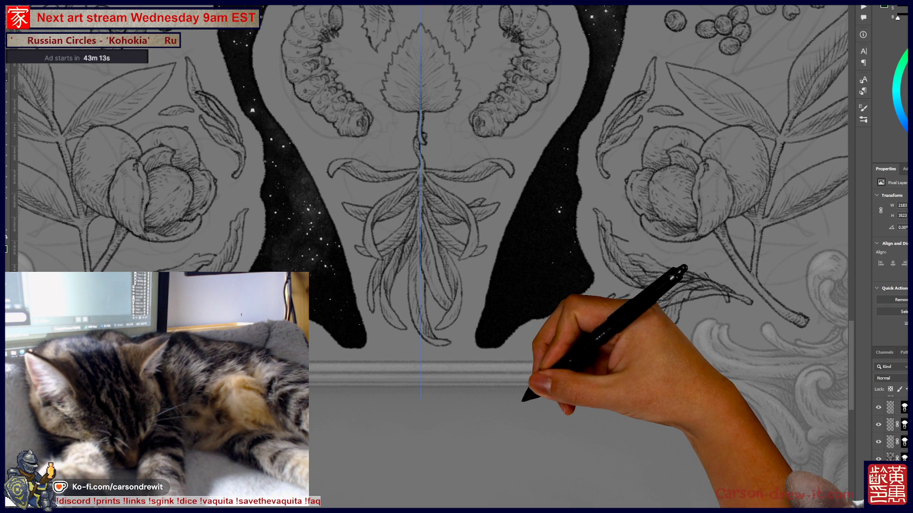
pyautogui.moveTo(633, 236); pyautogui.dragTo(718, 281)
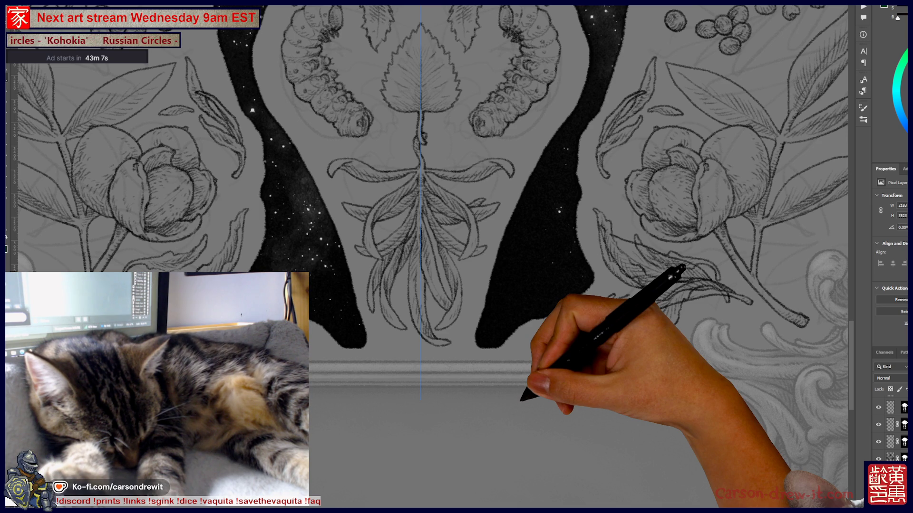
pyautogui.hotkey('ctrl', 'z')
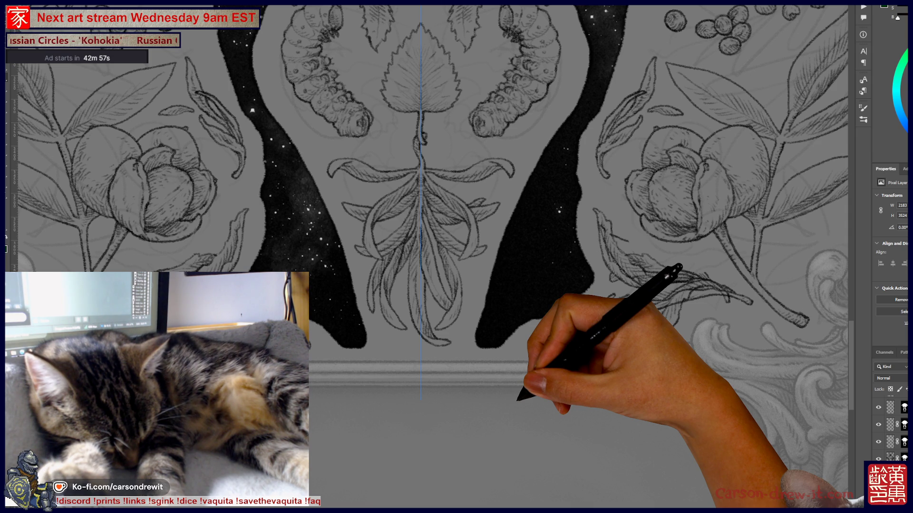
pyautogui.moveTo(518, 399); pyautogui.dragTo(458, 447)
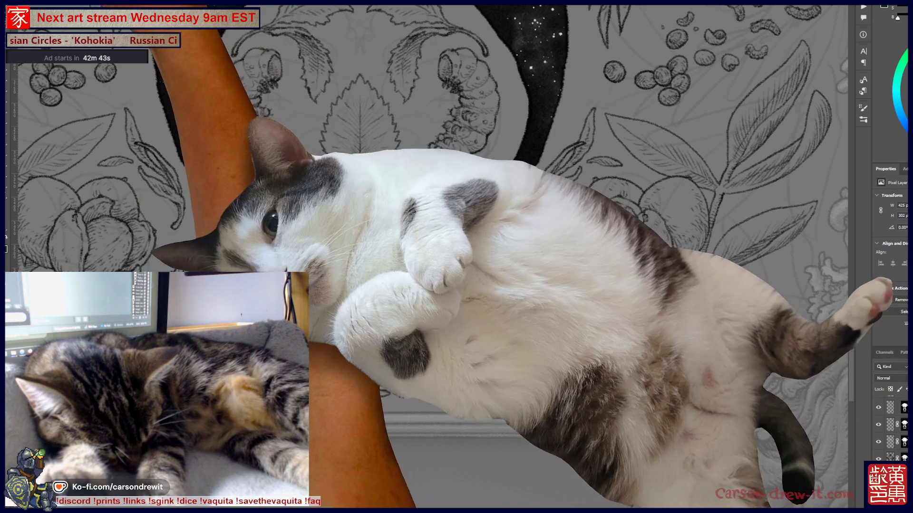
# Step: Browse the Edit menu commands and dismiss the menu without choosing one
pyautogui.hotkey('alt', 'e')
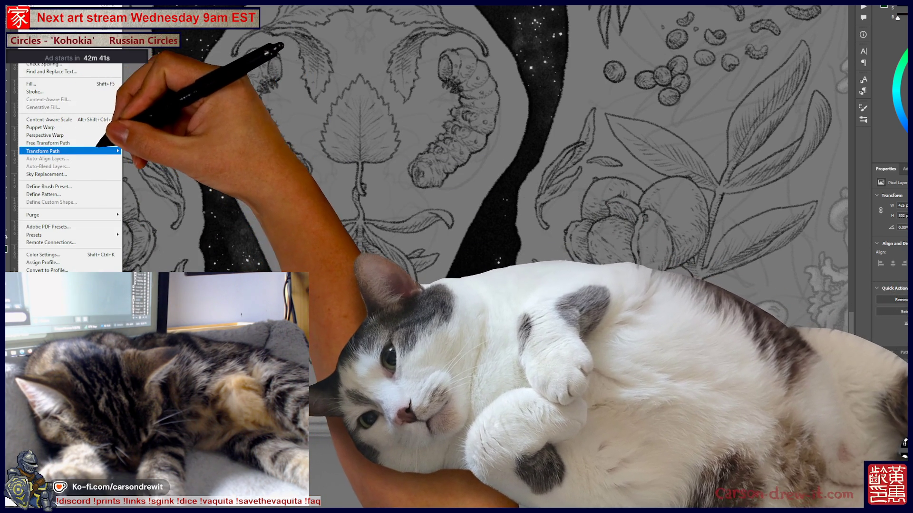
pyautogui.moveTo(71, 151)
pyautogui.press('Escape')
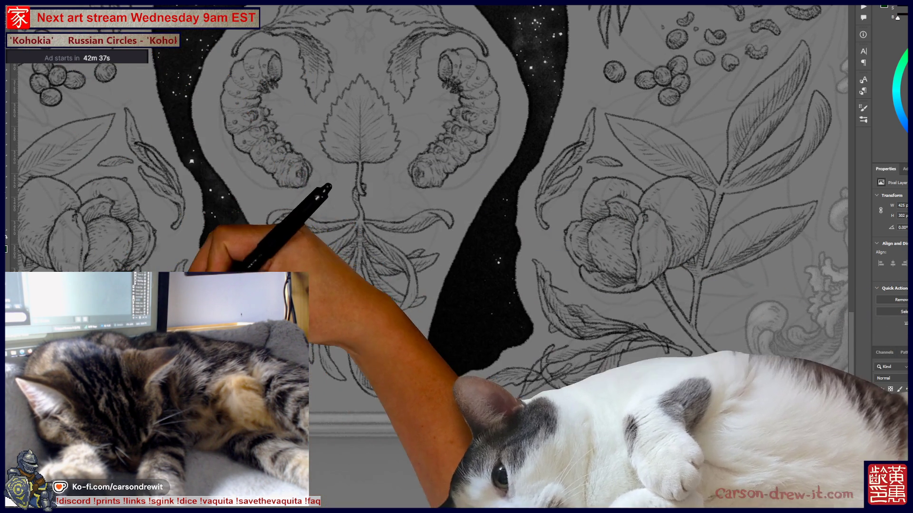
# Step: Move the small leaf under the right peony toward the dark sky, lasso it, deselect, and check the line work
pyautogui.moveTo(397, 402); pyautogui.dragTo(620, 402)
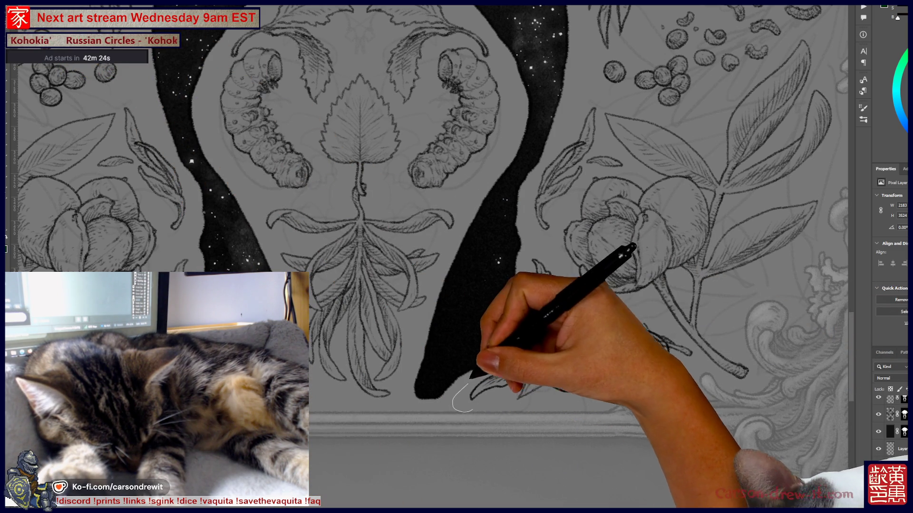
pyautogui.moveTo(468, 384)
pyautogui.mouseDown()
pyautogui.moveTo(534, 332)
pyautogui.moveTo(527, 266)
pyautogui.moveTo(543, 250)
pyautogui.moveTo(584, 292)
pyautogui.moveTo(655, 318)
pyautogui.moveTo(687, 361)
pyautogui.moveTo(612, 390)
pyautogui.moveTo(470, 409)
pyautogui.mouseUp()
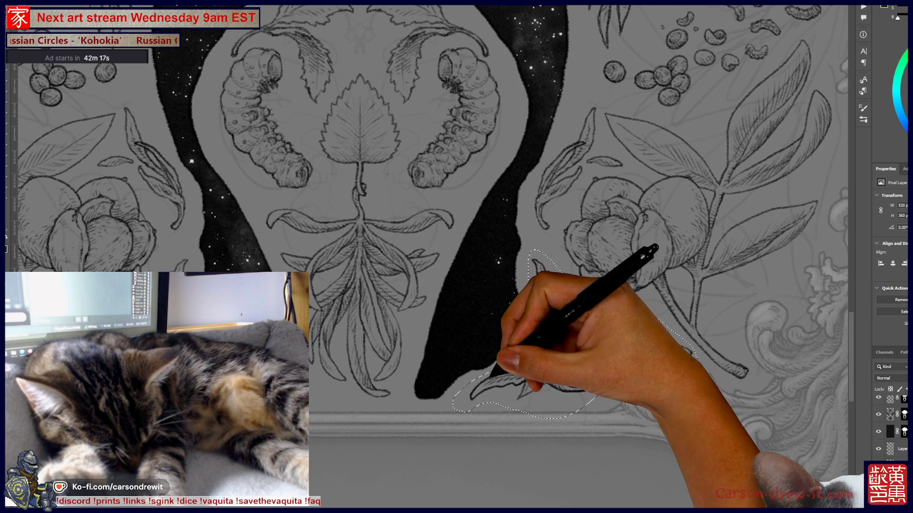
pyautogui.hotkey('ctrl', 'd')
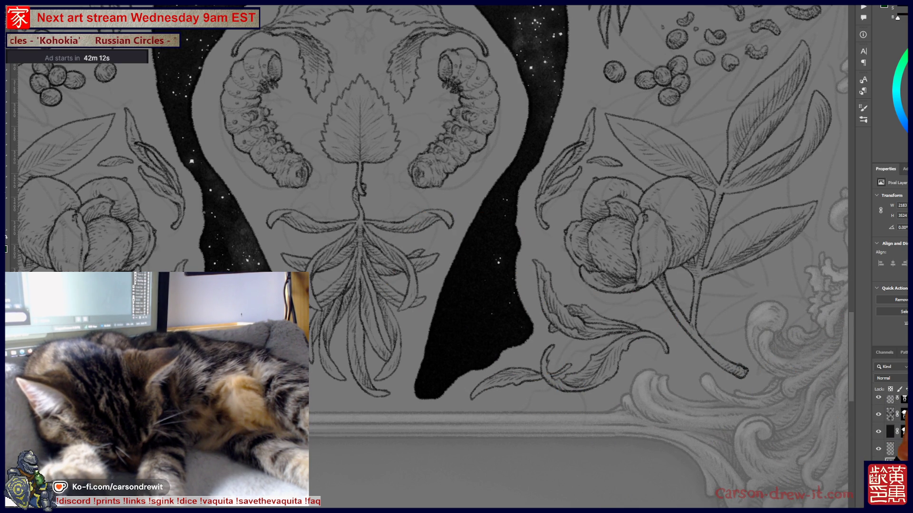
pyautogui.hotkey('ctrl', ',')
pyautogui.hotkey('ctrl', ',')
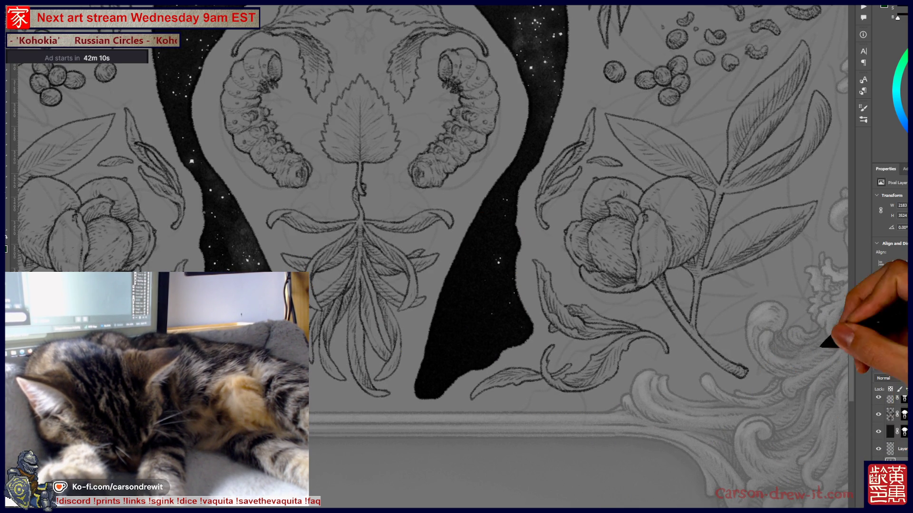